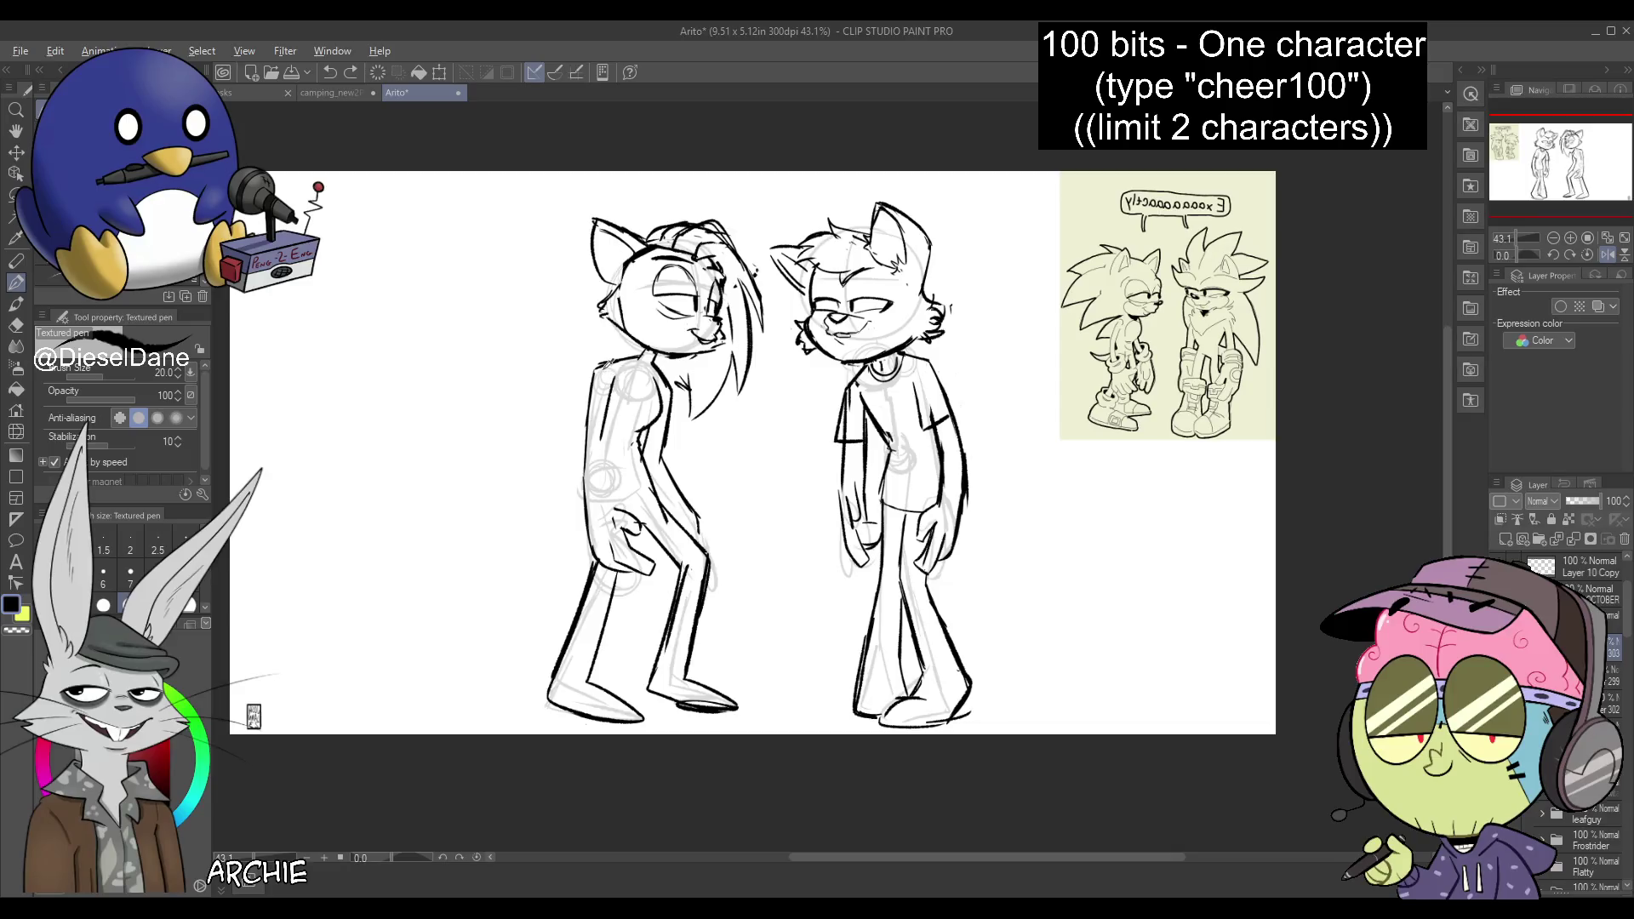
Redraw a torso line and ink a leg stroke on the long-haired character
mouse_move(600, 383)
mouse_down()
mouse_move(613, 513)
mouse_move(580, 430)
mouse_up()
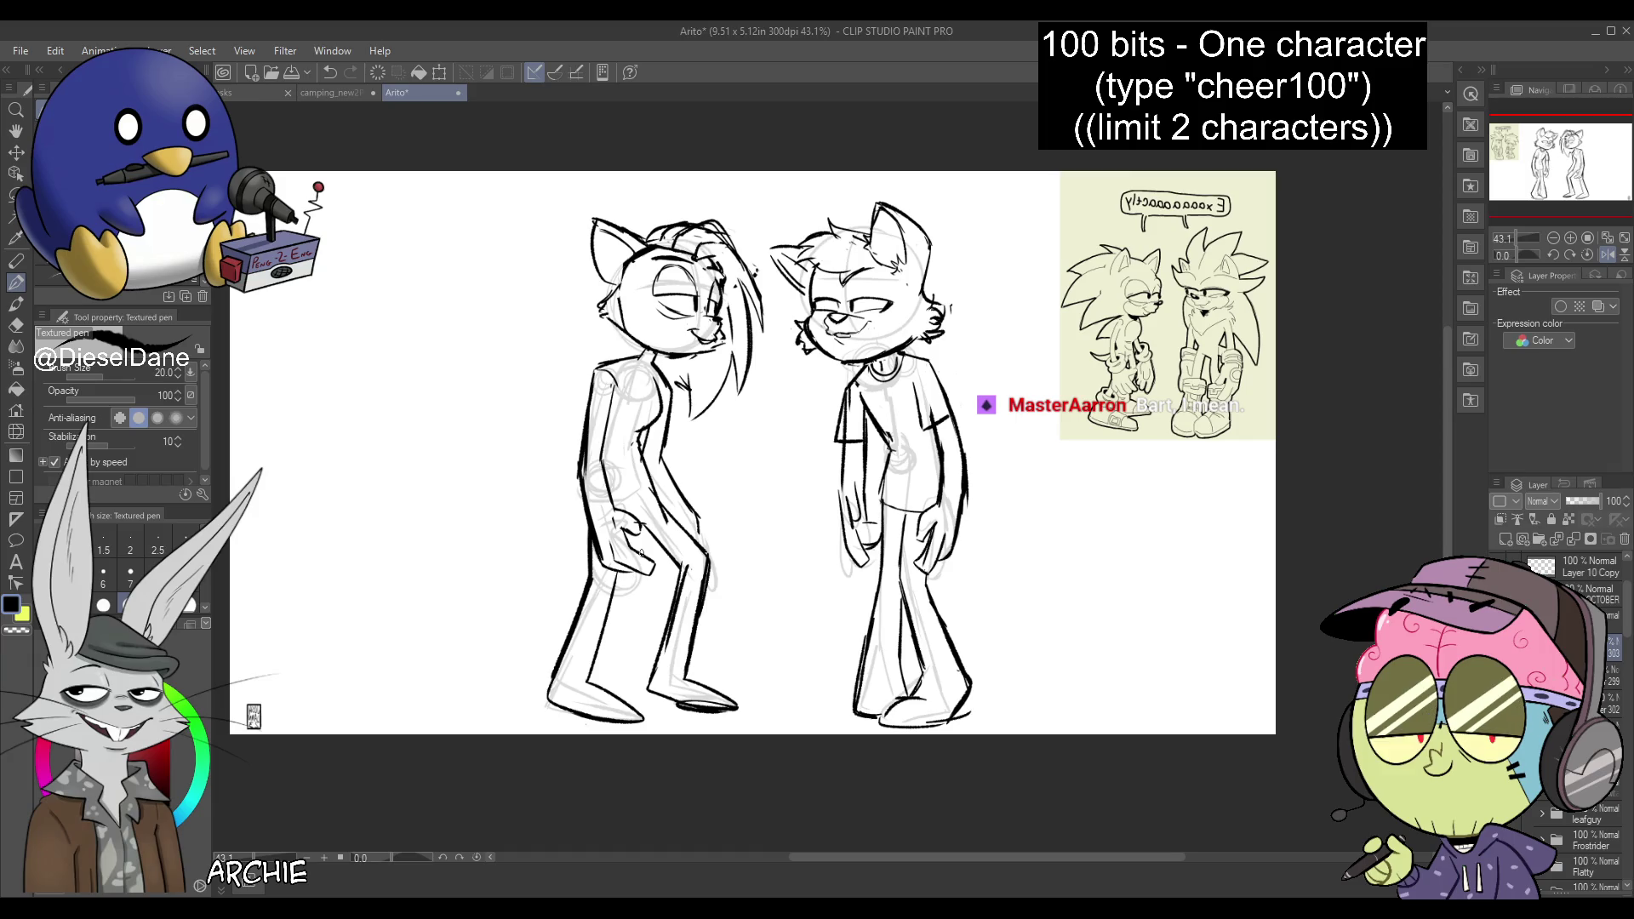
mouse_move(630, 604)
mouse_down()
mouse_move(599, 690)
mouse_move(350, 690)
mouse_move(379, 724)
mouse_move(419, 703)
mouse_move(545, 700)
mouse_up()
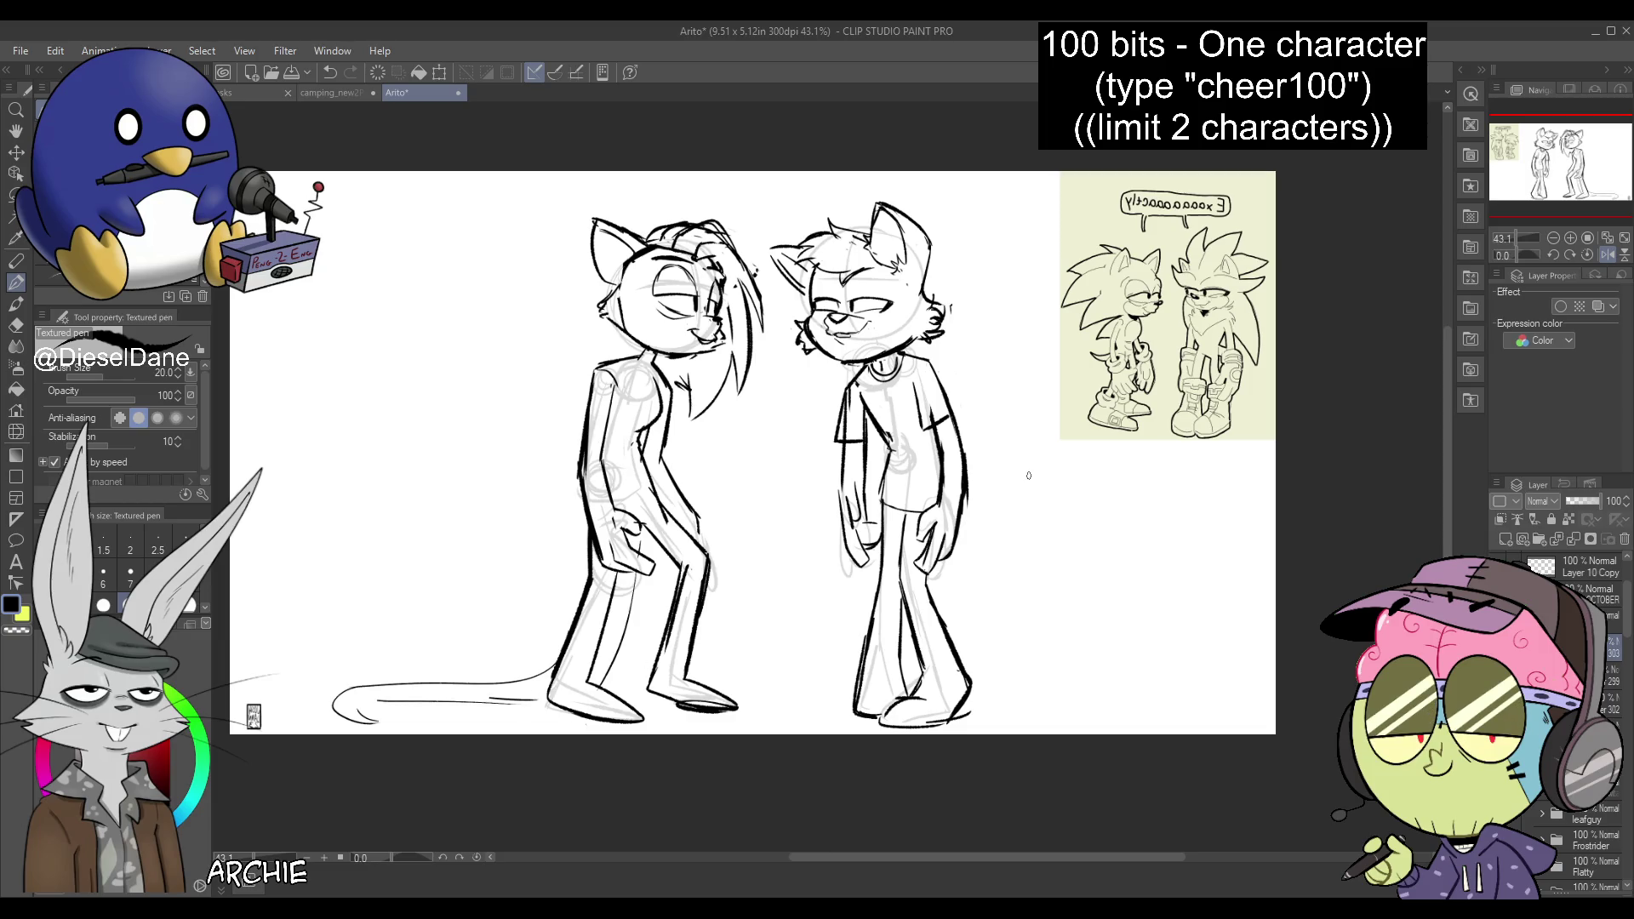
Mirror the canvas and draw a long tail sweeping down-left from the T-shirt character
key(h)
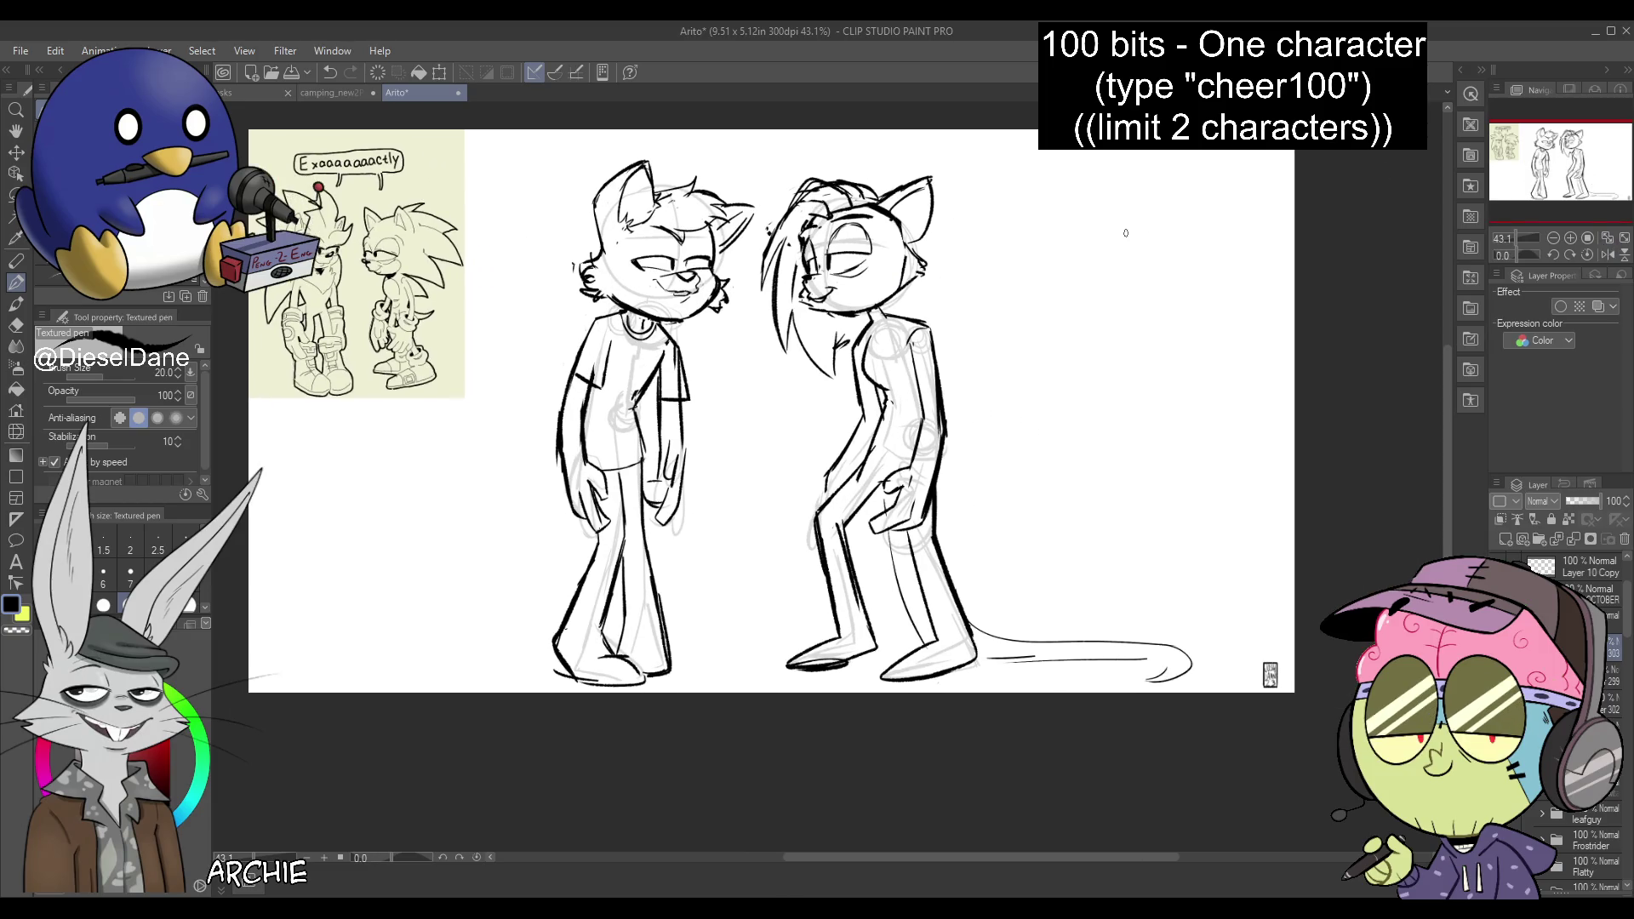
drag(587, 513, 565, 596)
key(ctrl+z)
mouse_move(586, 513)
mouse_down()
mouse_move(430, 652)
mouse_move(343, 653)
mouse_up()
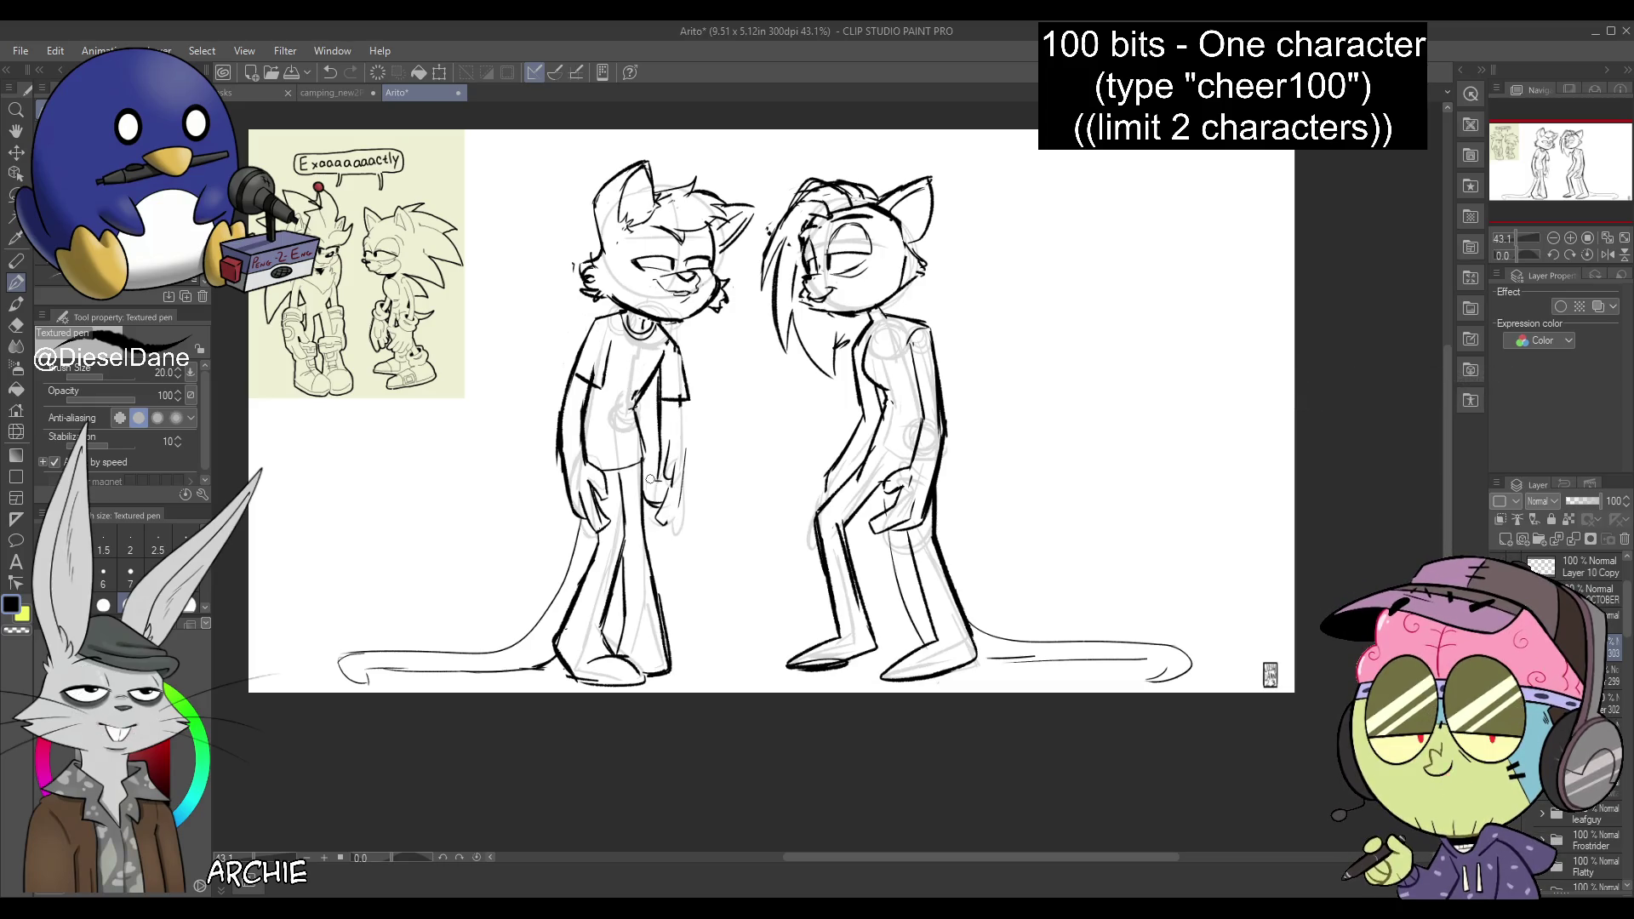
Clean up the T-shirt character's arm, add a sleeve line, and reshape his hand
drag(666, 503, 662, 417)
mouse_move(681, 504)
mouse_down()
mouse_move(681, 412)
mouse_move(661, 473)
mouse_move(681, 400)
mouse_up()
drag(664, 501, 672, 481)
drag(668, 538, 681, 504)
drag(658, 525, 644, 542)
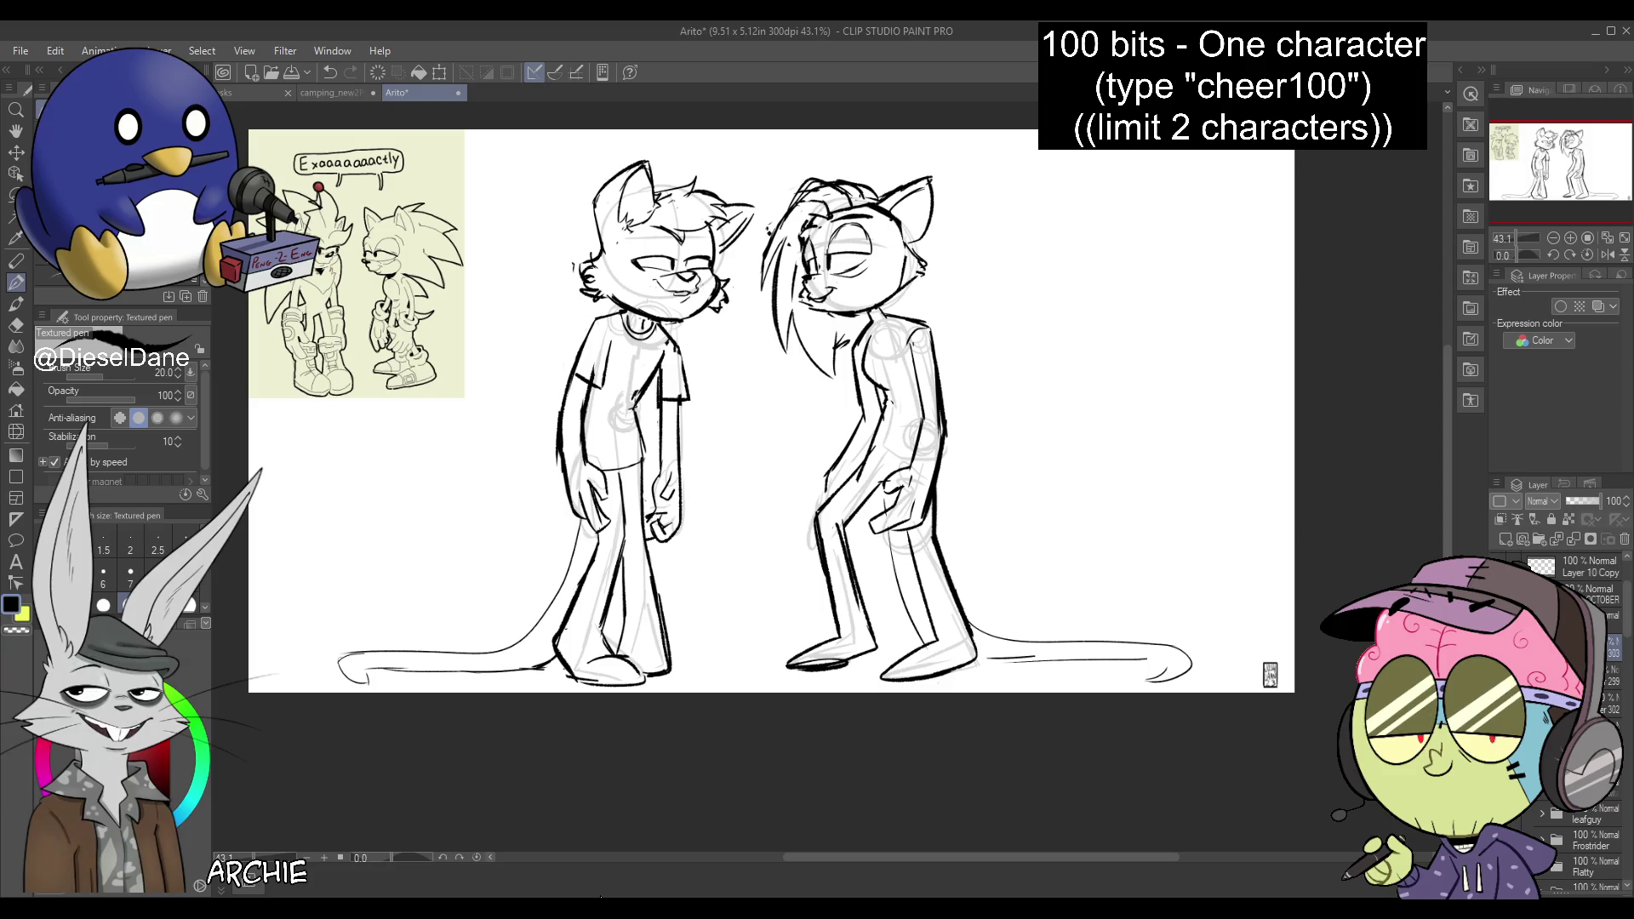
Lasso the T-shirt character's hand and move it slightly upward
key(m)
drag(654, 511, 681, 532)
key(k)
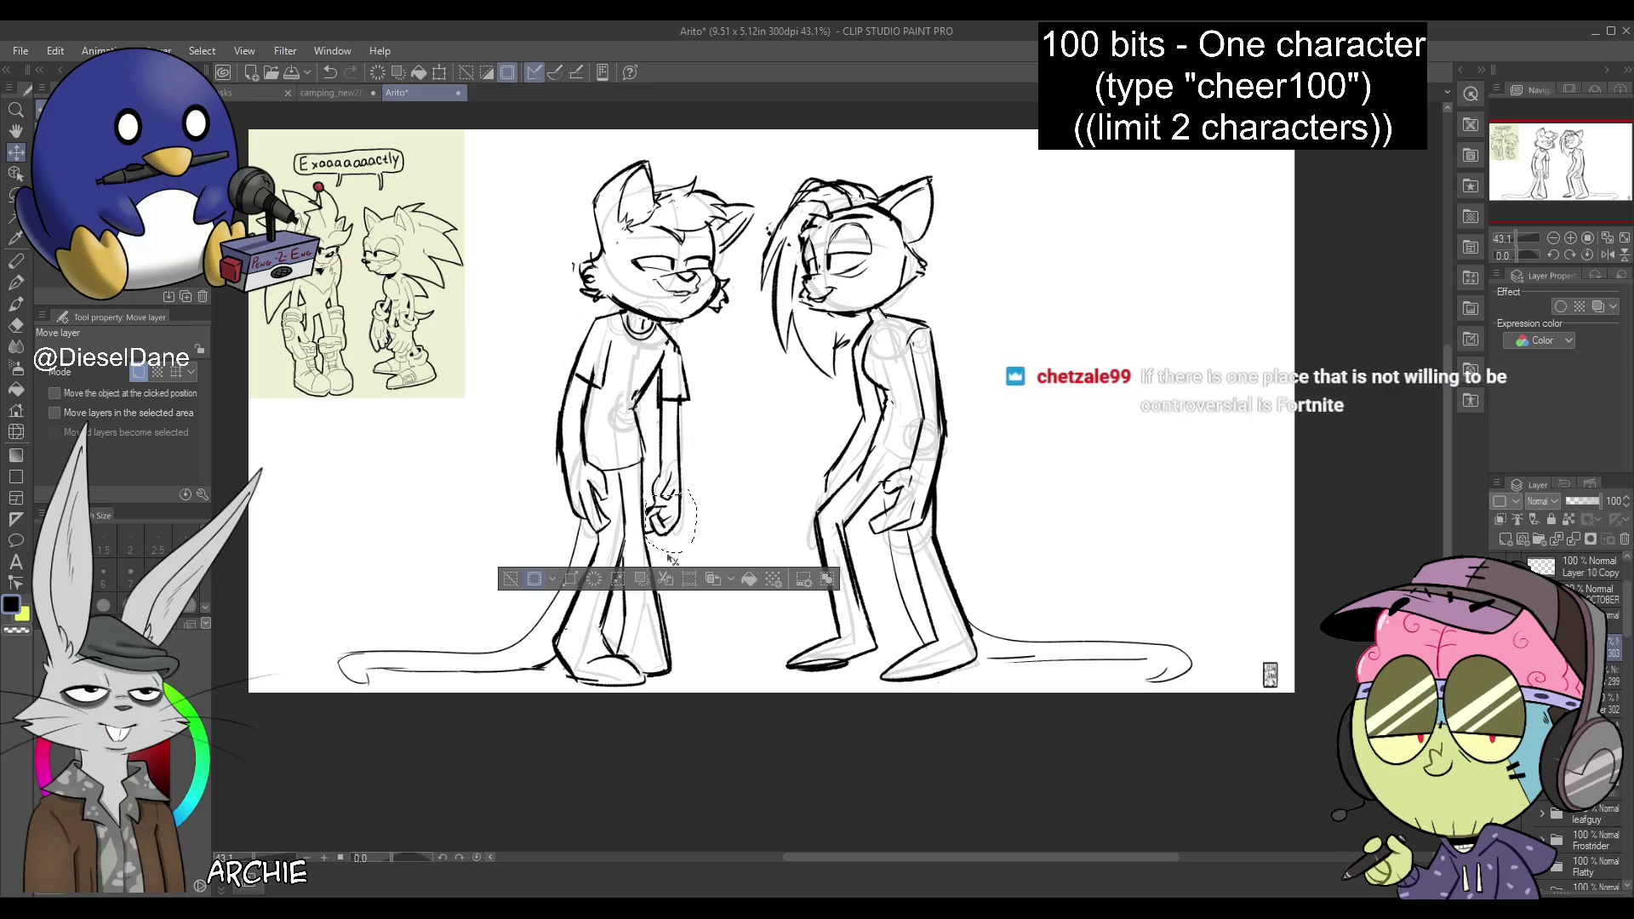
Deselect the hand and erase stray sketch lines on the T-shirt character's arm and hip
key(ctrl+d)
key(p)
mouse_move(594, 479)
mouse_down()
mouse_move(588, 511)
mouse_move(608, 535)
mouse_up()
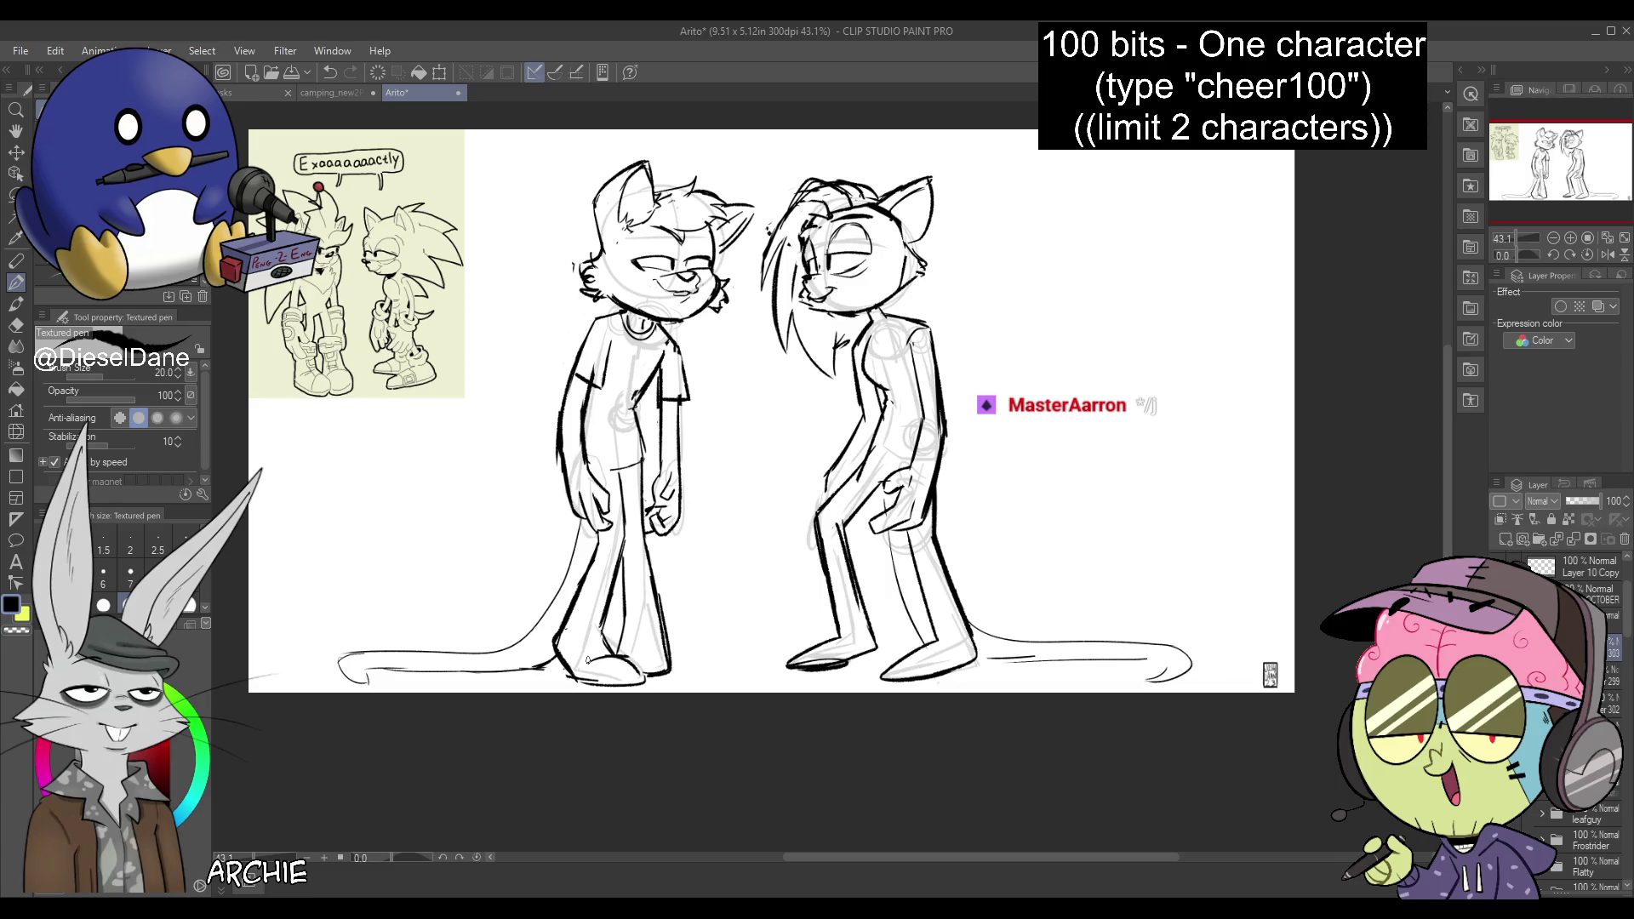
key(ctrl+z)
key(ctrl+z)
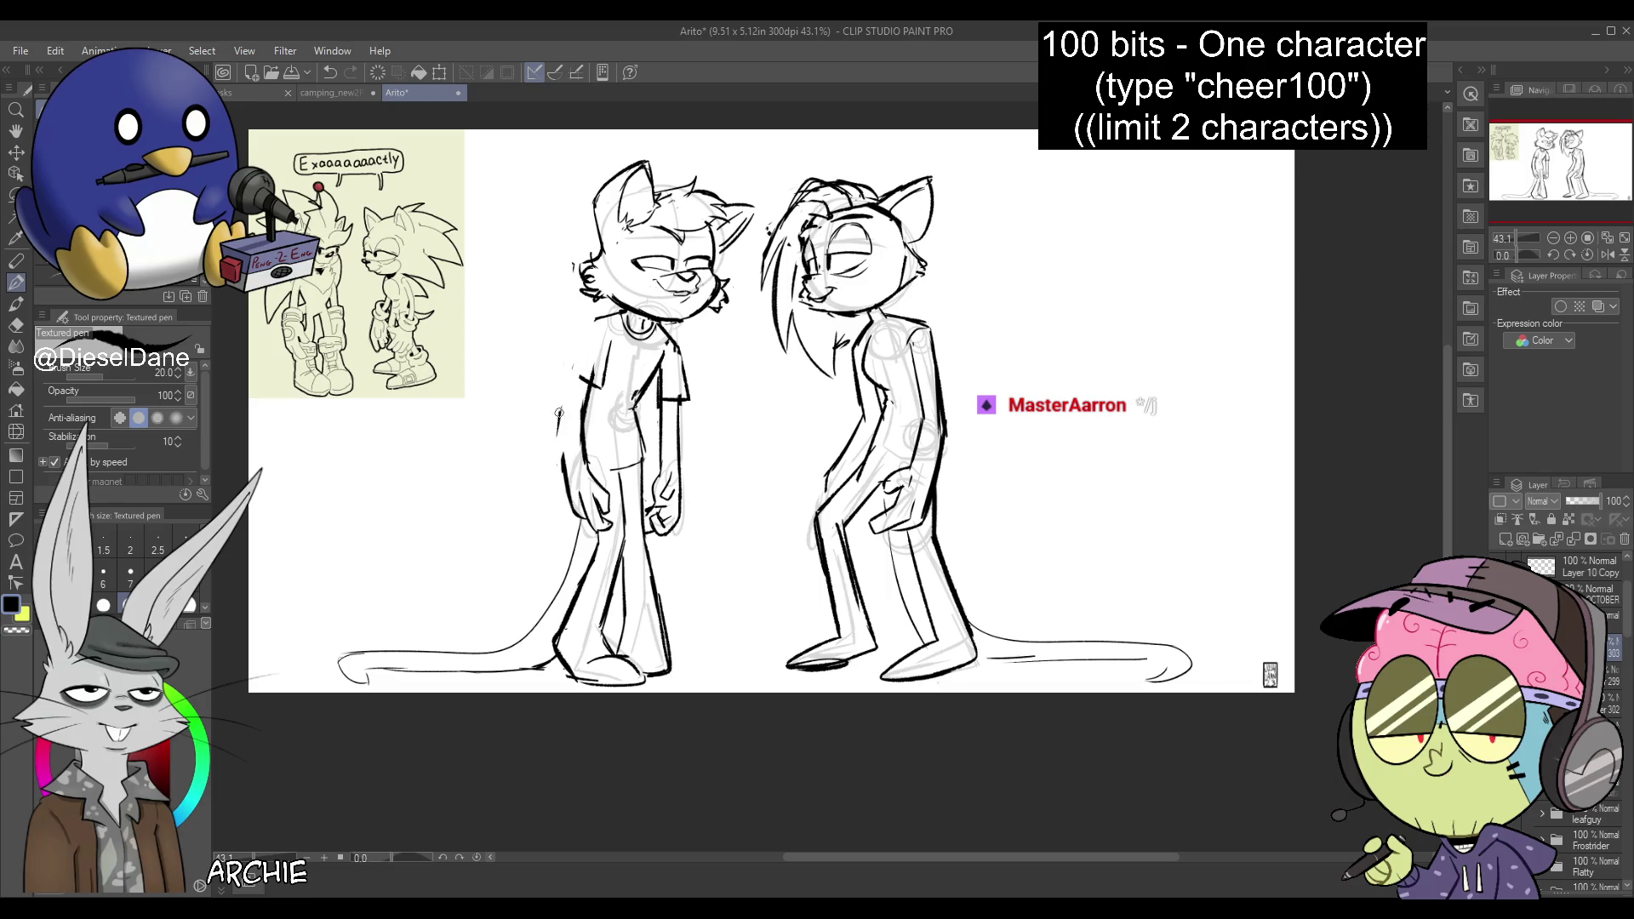
Redraw the T-shirt character's arm line from shoulder down through the forearm
key(ctrl+z)
drag(606, 311, 573, 371)
key(ctrl+z)
key(ctrl+z)
mouse_move(600, 313)
mouse_down()
mouse_move(559, 422)
mouse_move(577, 505)
mouse_up()
drag(558, 410, 579, 514)
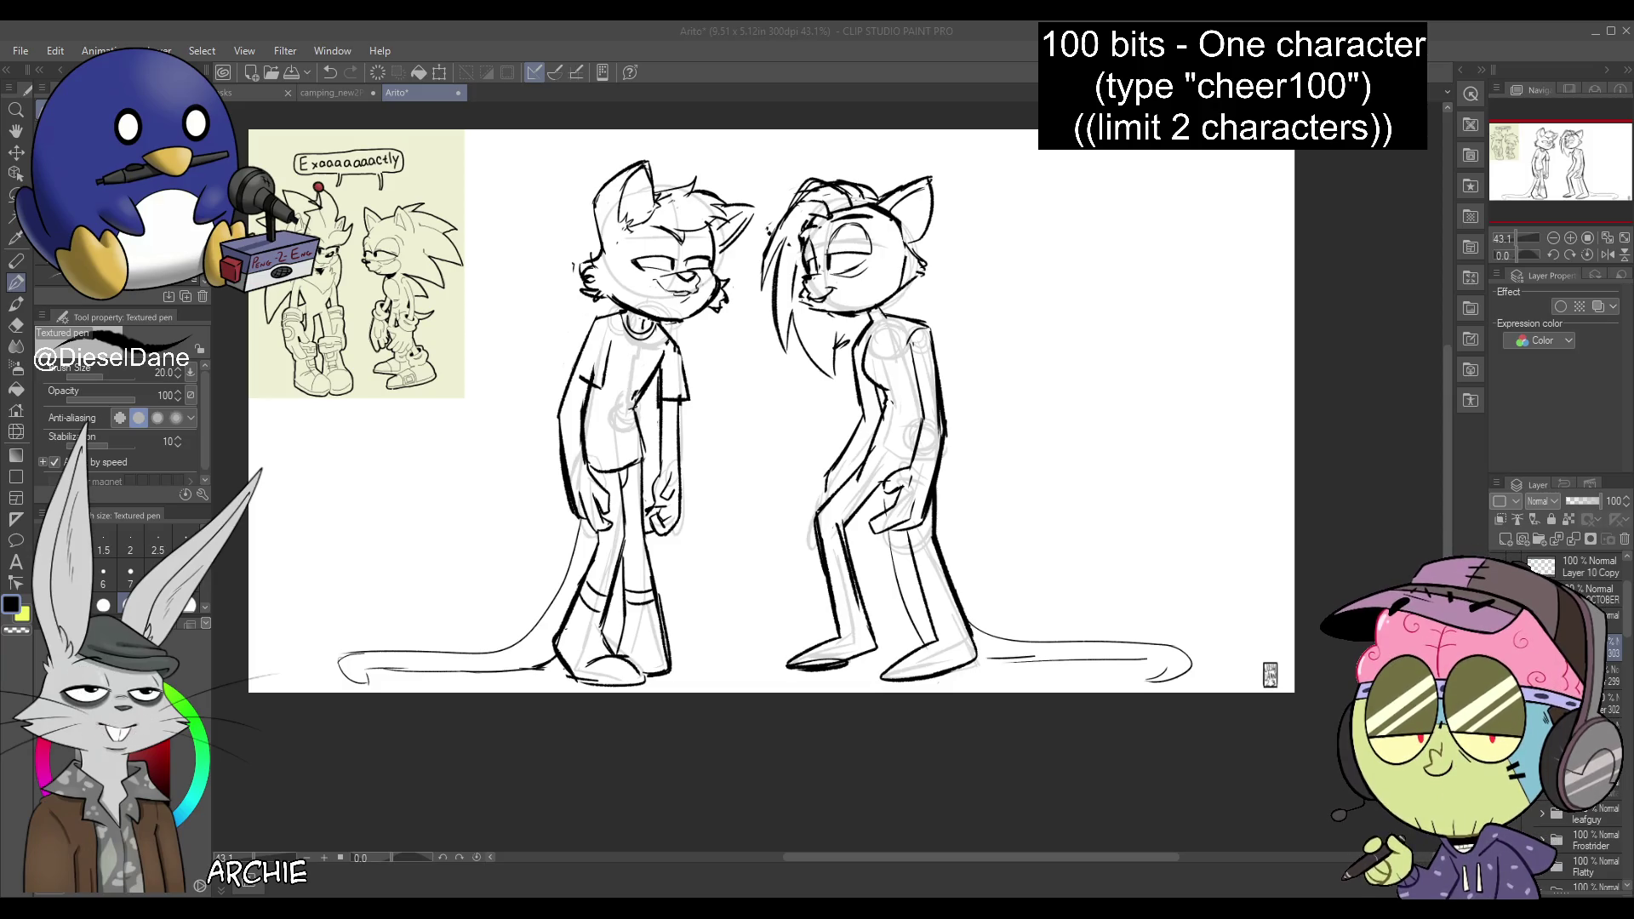
Flip the view back to unmirrored and lasso the T-shirt character's head
click(1597, 255)
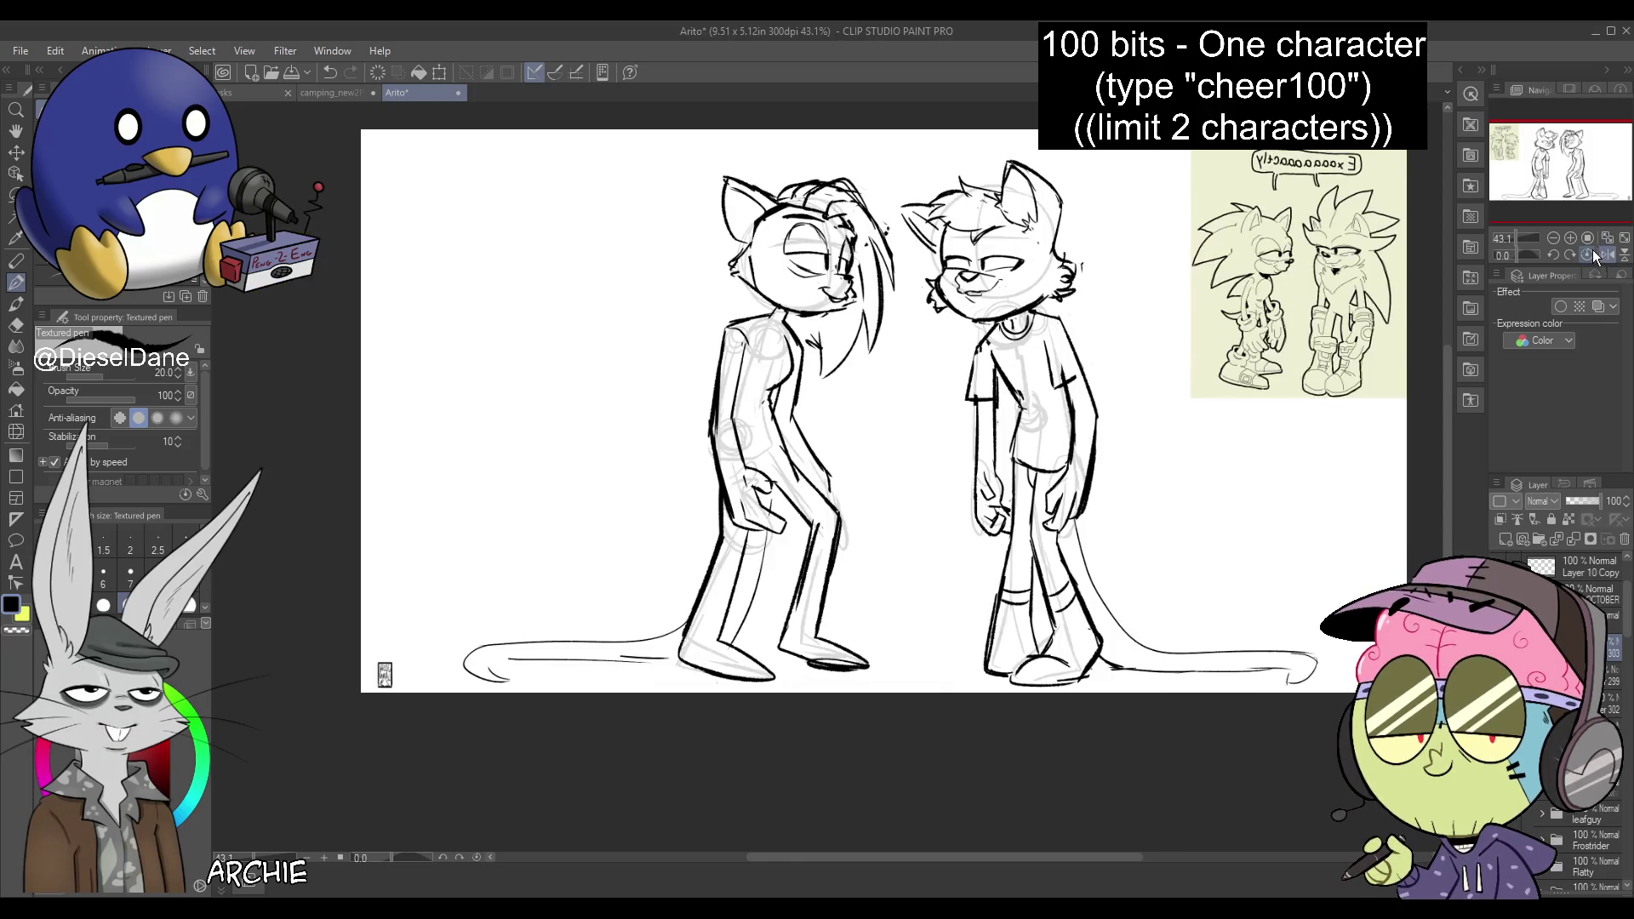
drag(1588, 183, 1618, 183)
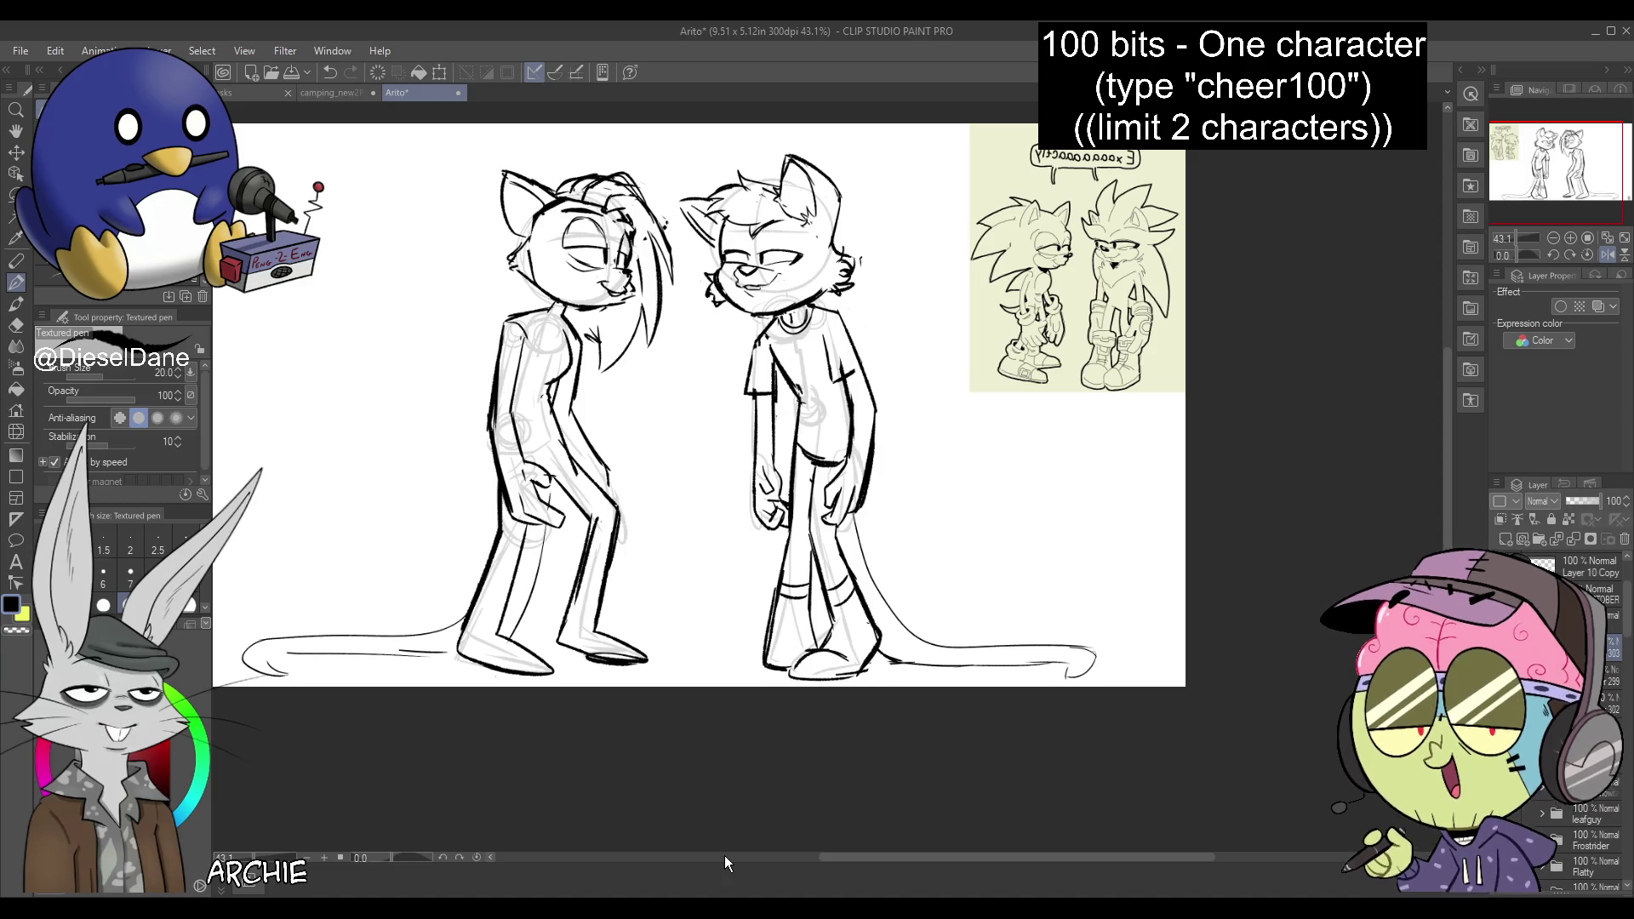
key(m)
drag(737, 152, 698, 293)
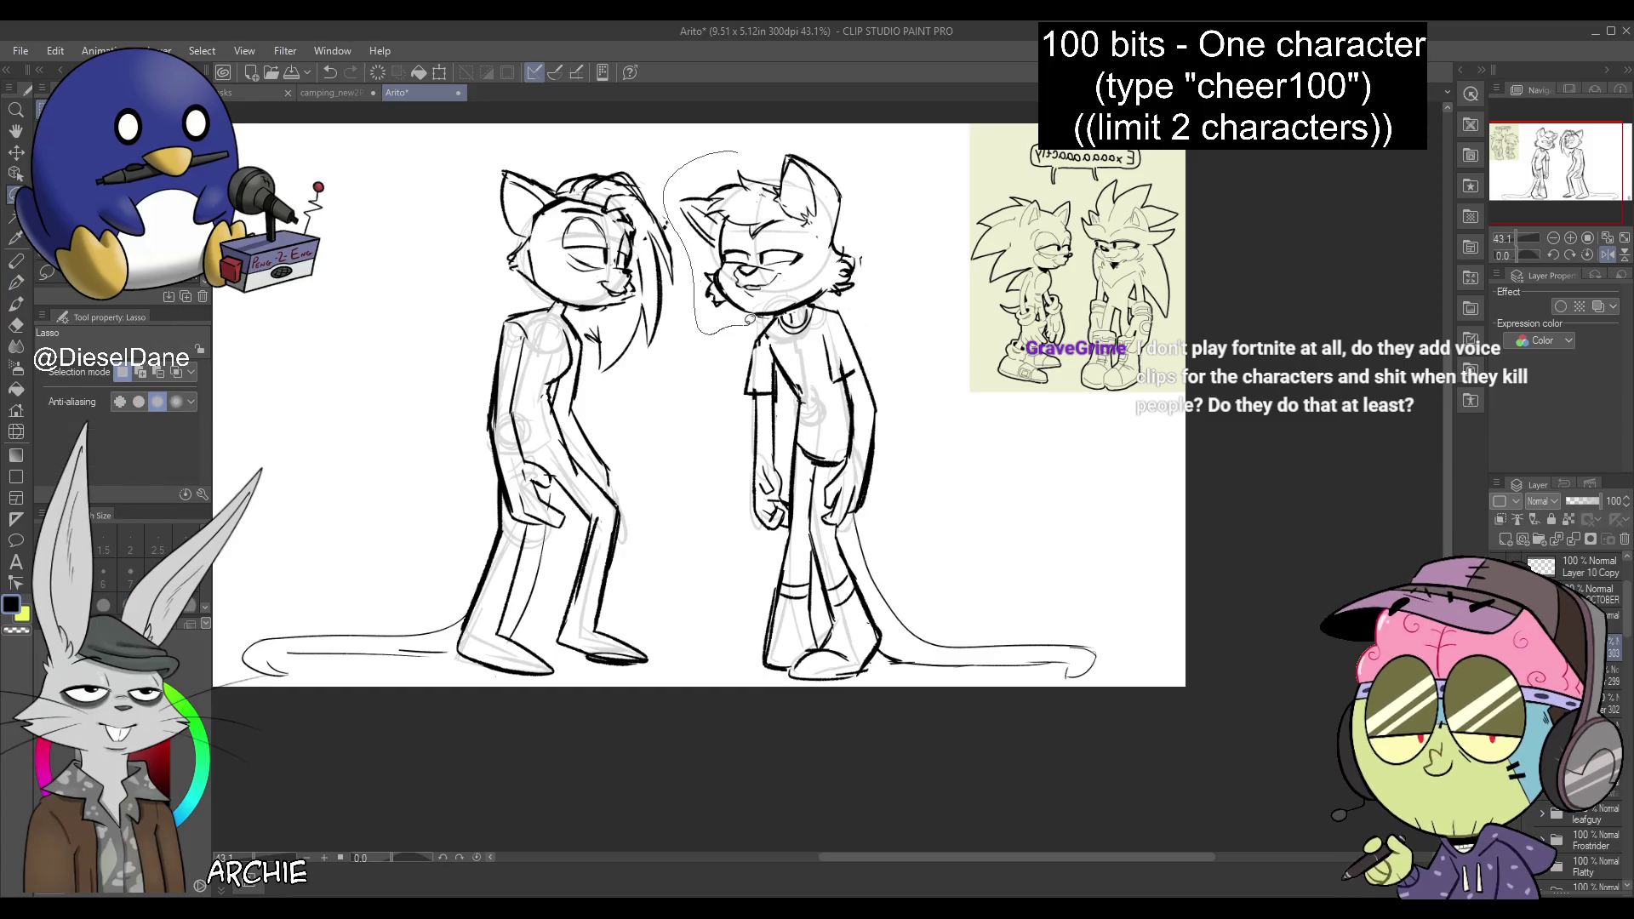
drag(899, 224, 909, 209)
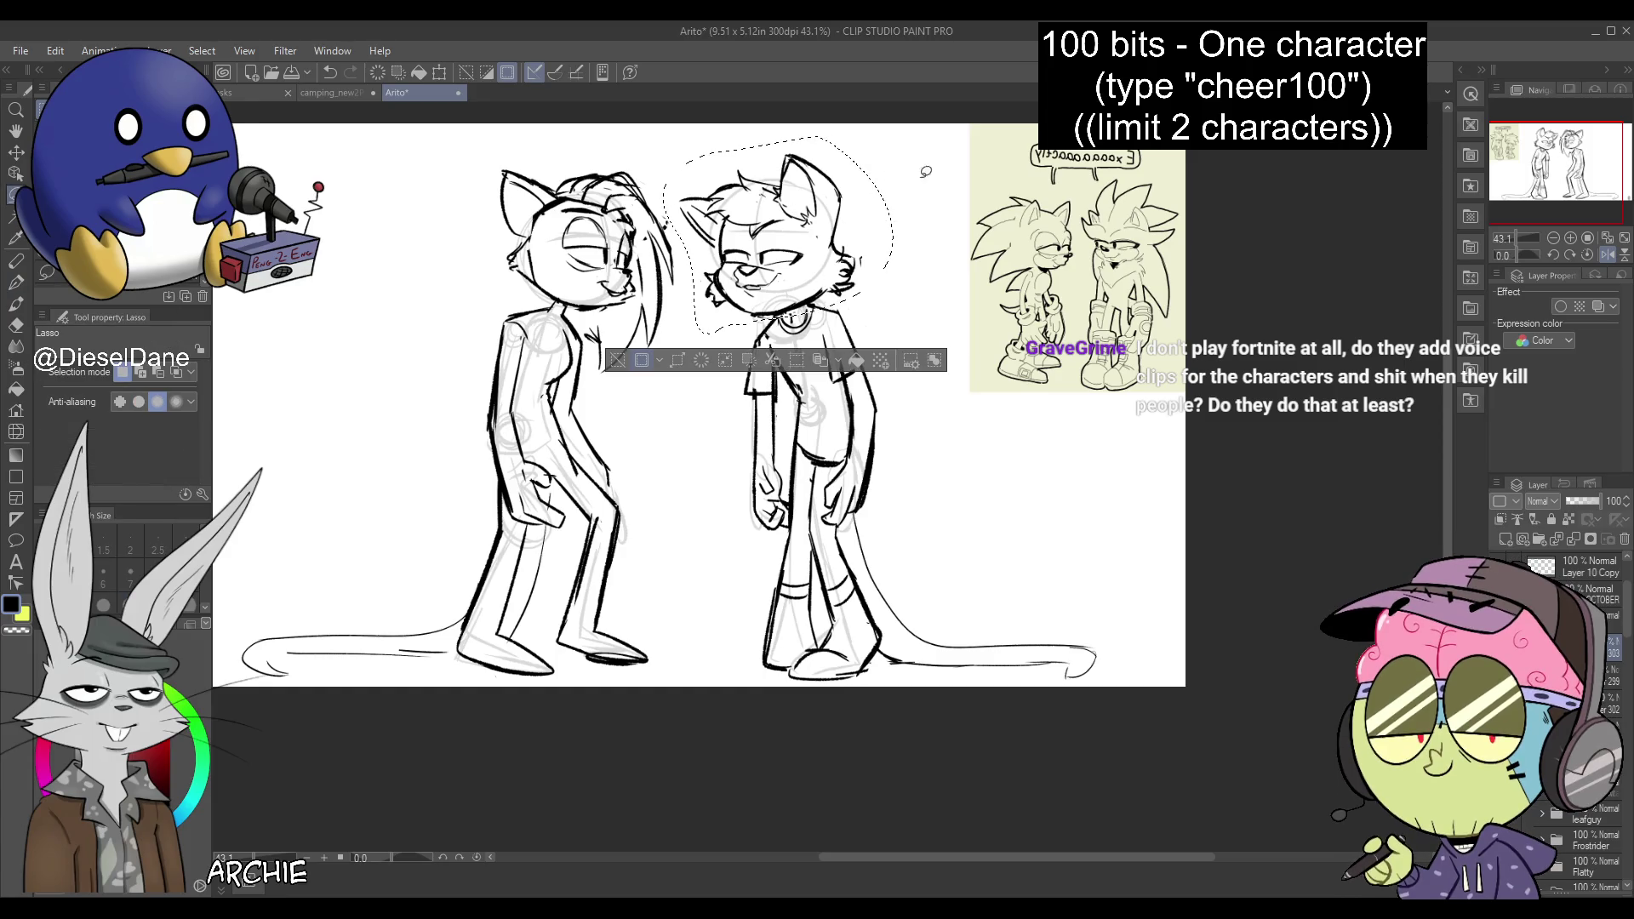
Transform the selected head down slightly, commit it, and deselect
key(ctrl+t)
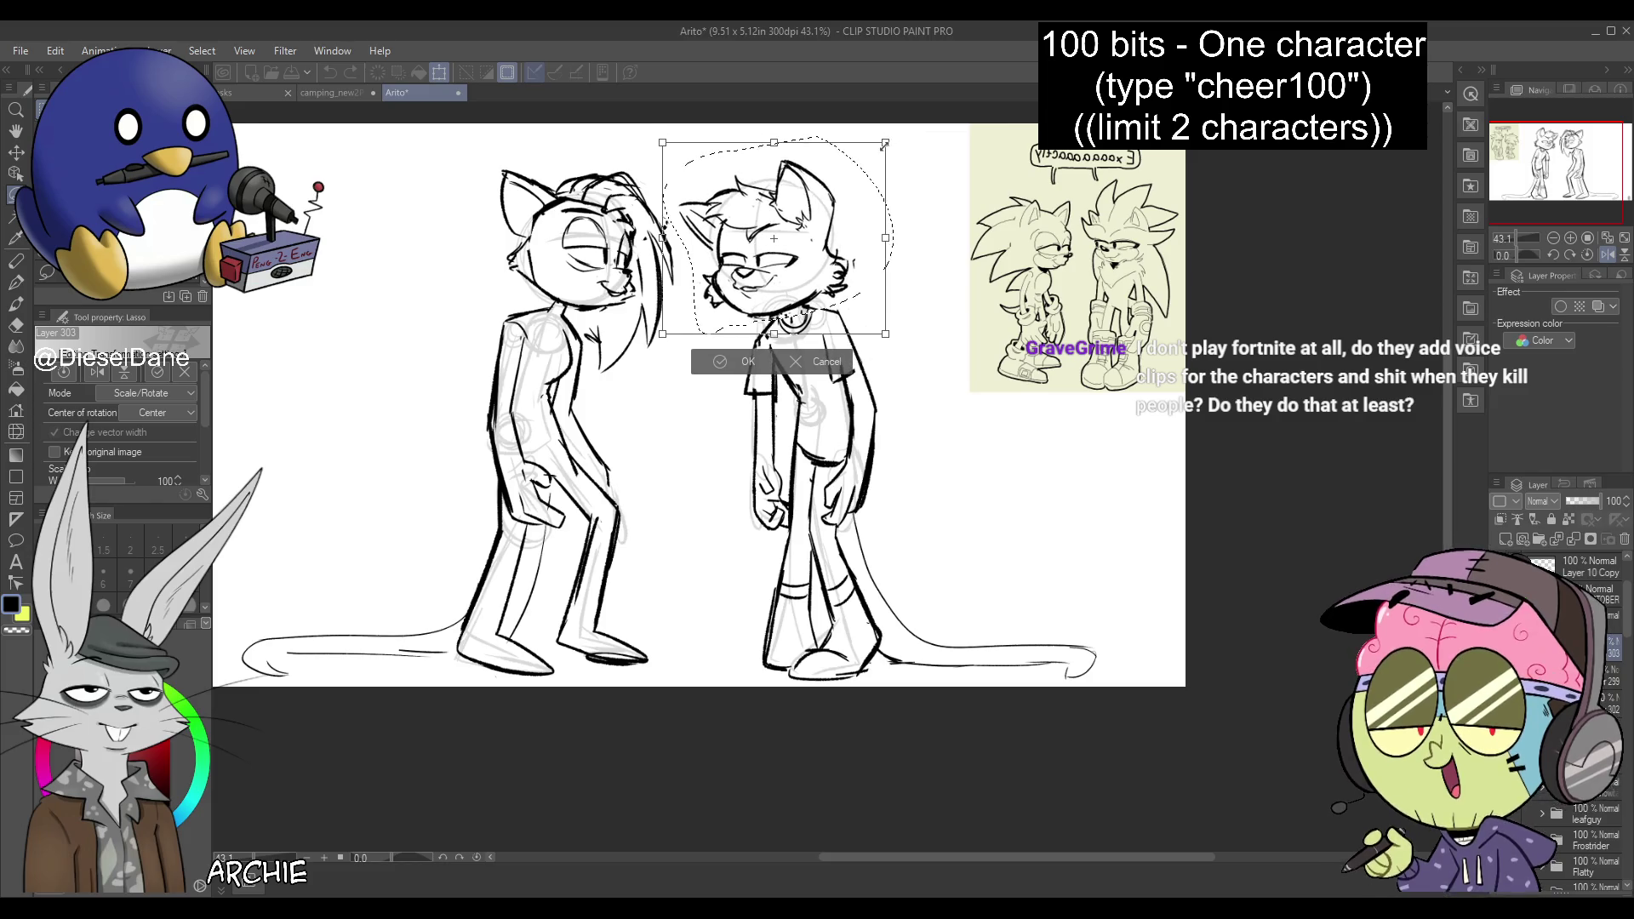
drag(852, 263, 863, 290)
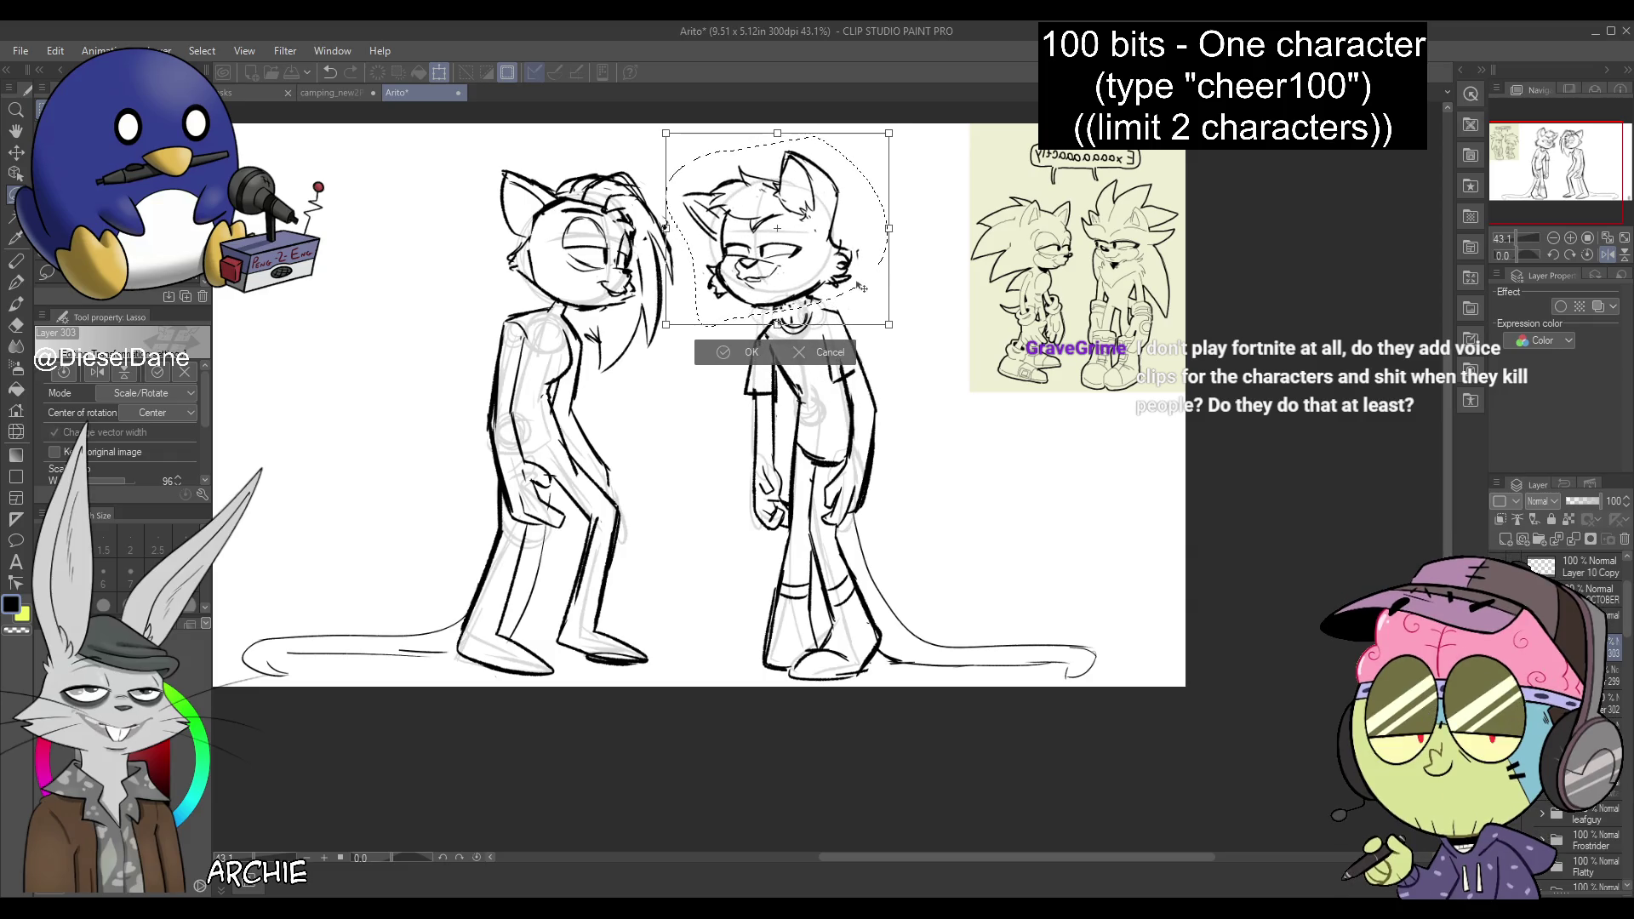
key(Return)
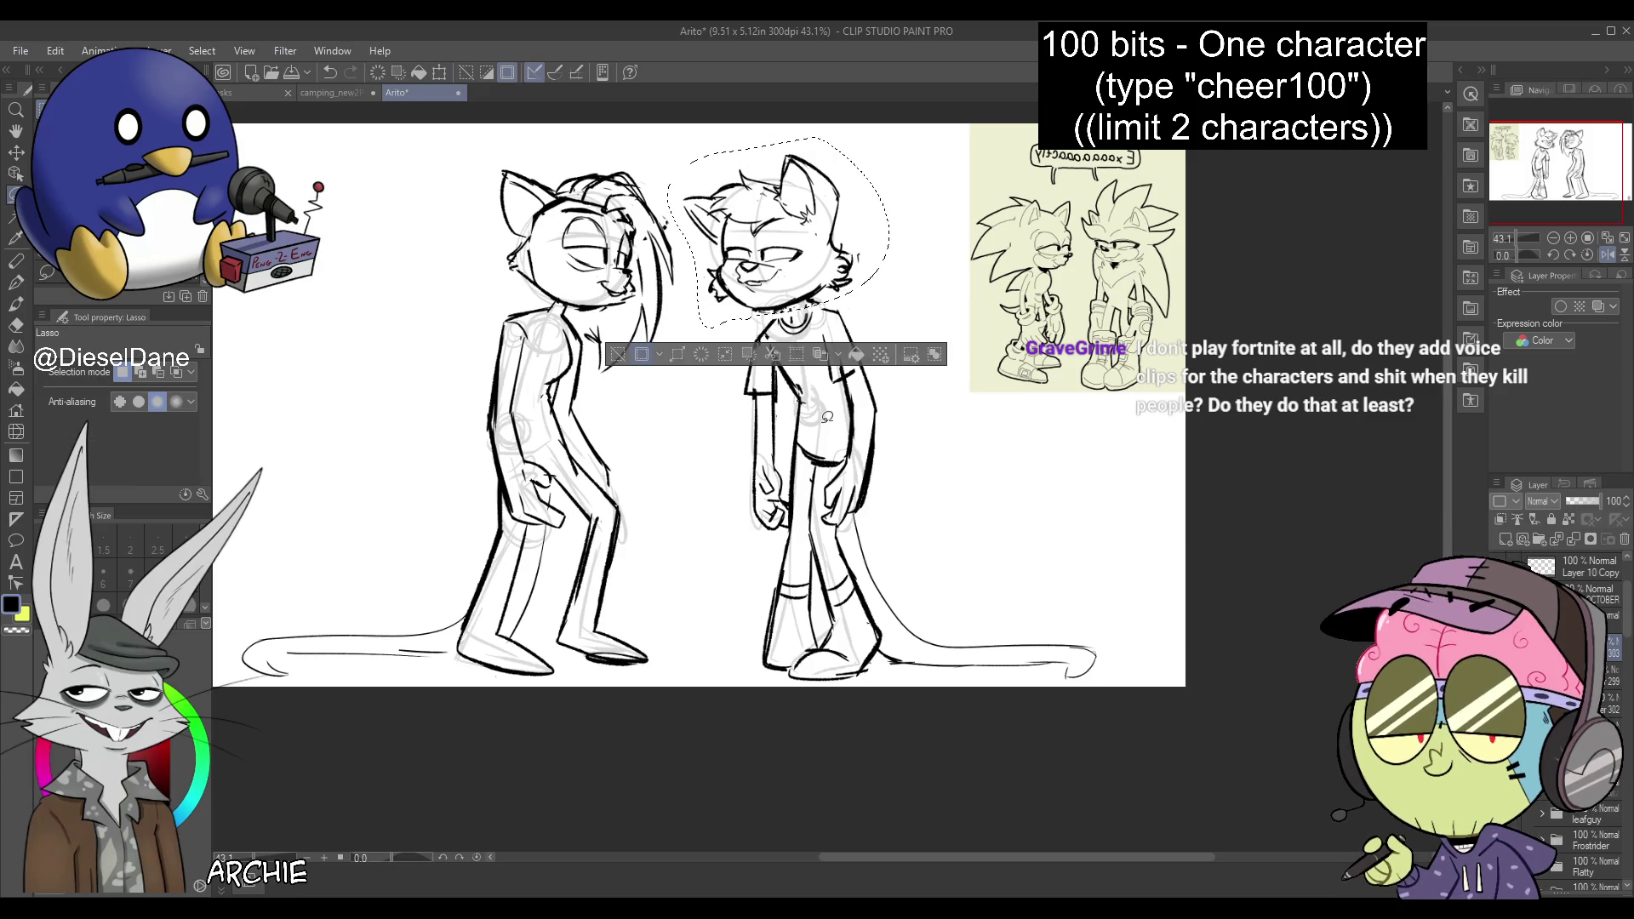
key(ctrl+d)
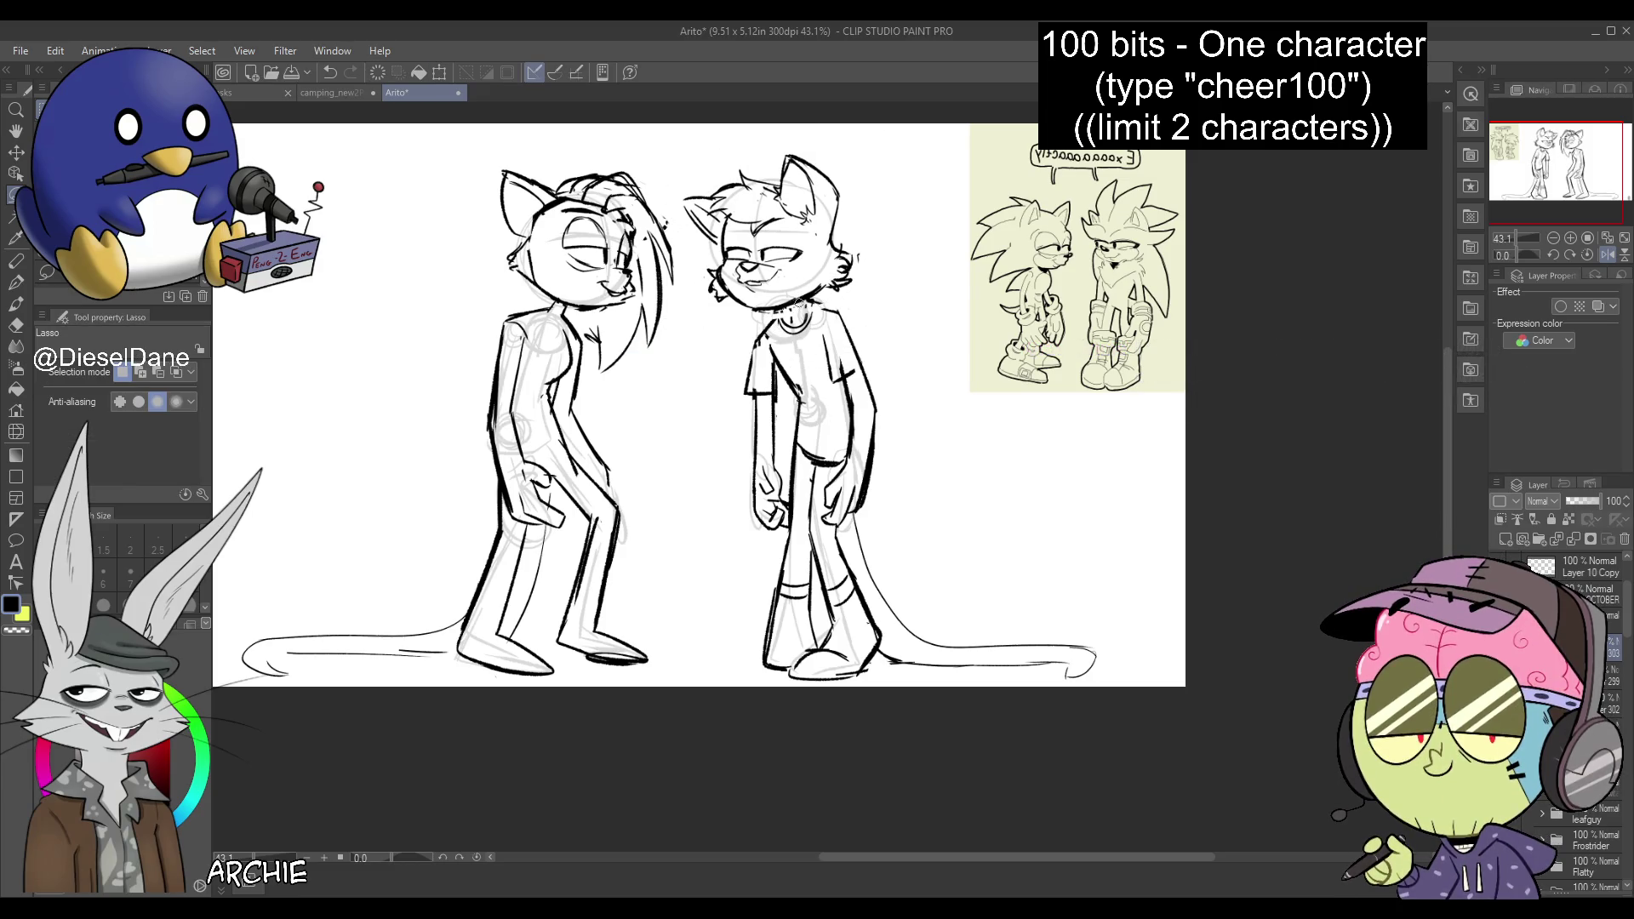
key(p)
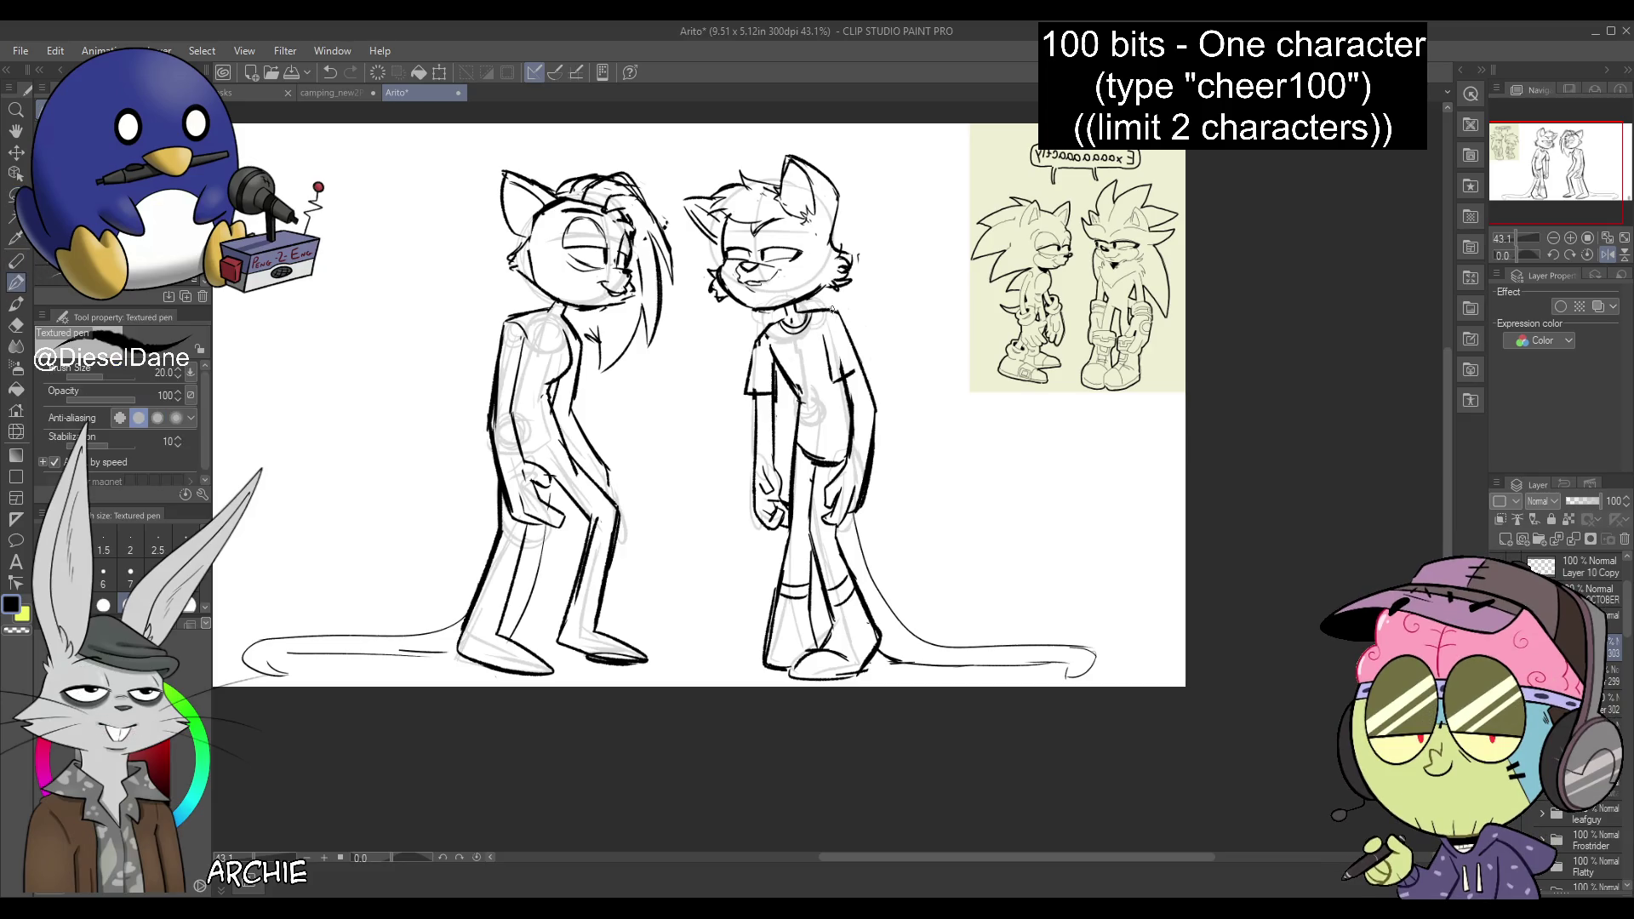
Darken the T-shirt character's collar and sketch the long-haired character's back, collar and neck
key(ctrl+z)
mouse_move(784, 300)
mouse_down()
mouse_move(795, 325)
mouse_move(832, 308)
mouse_up()
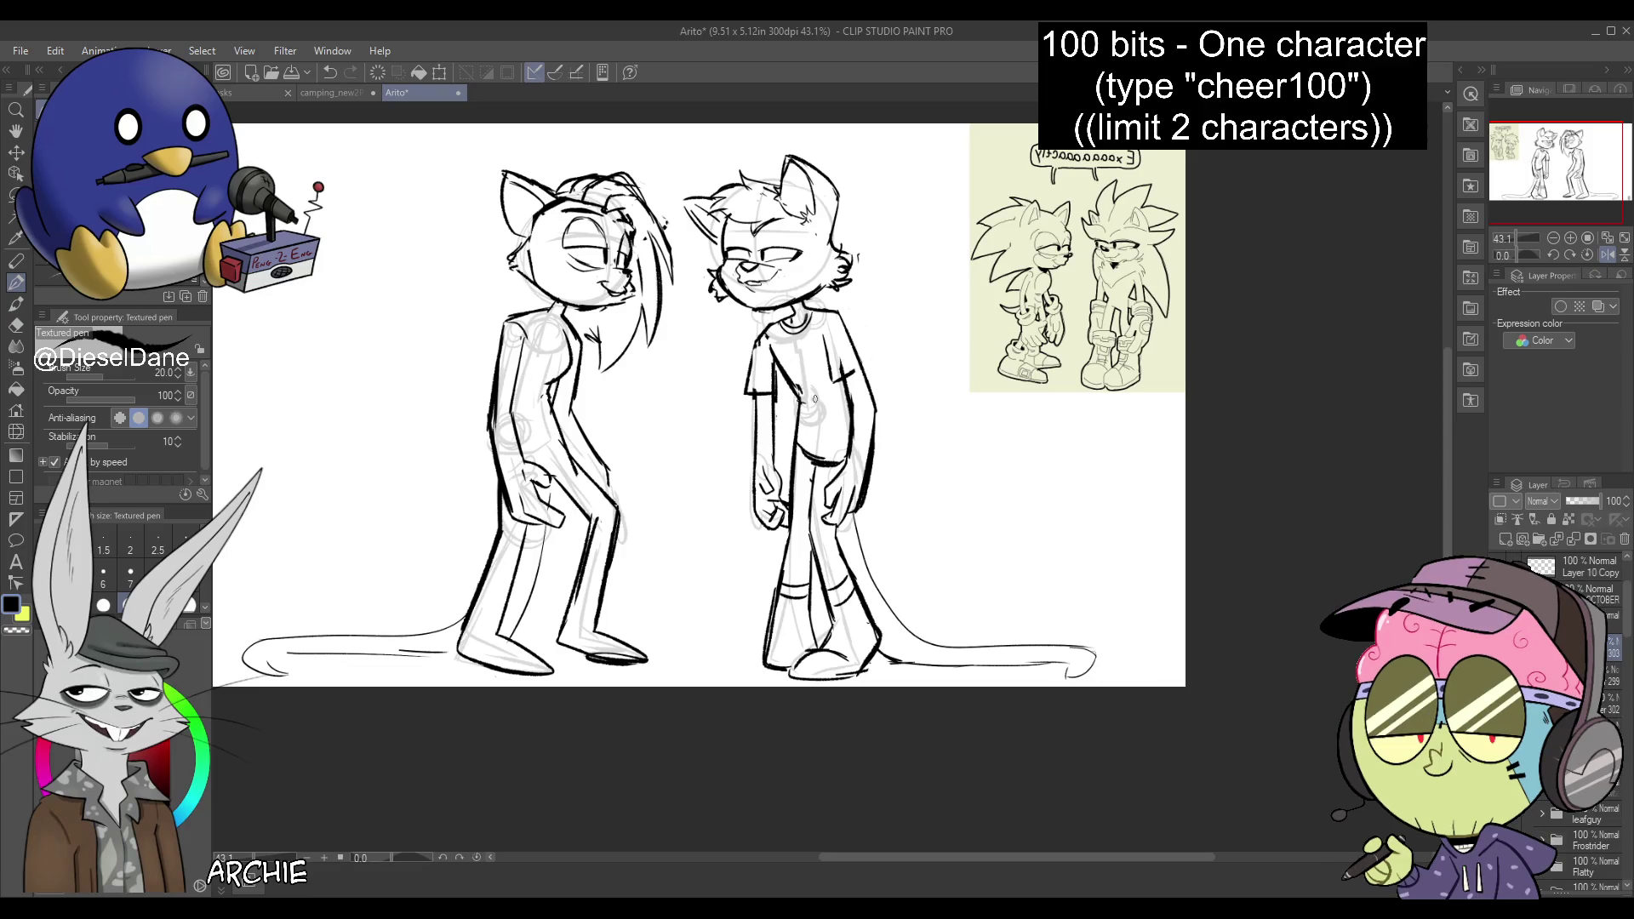
drag(495, 368, 471, 460)
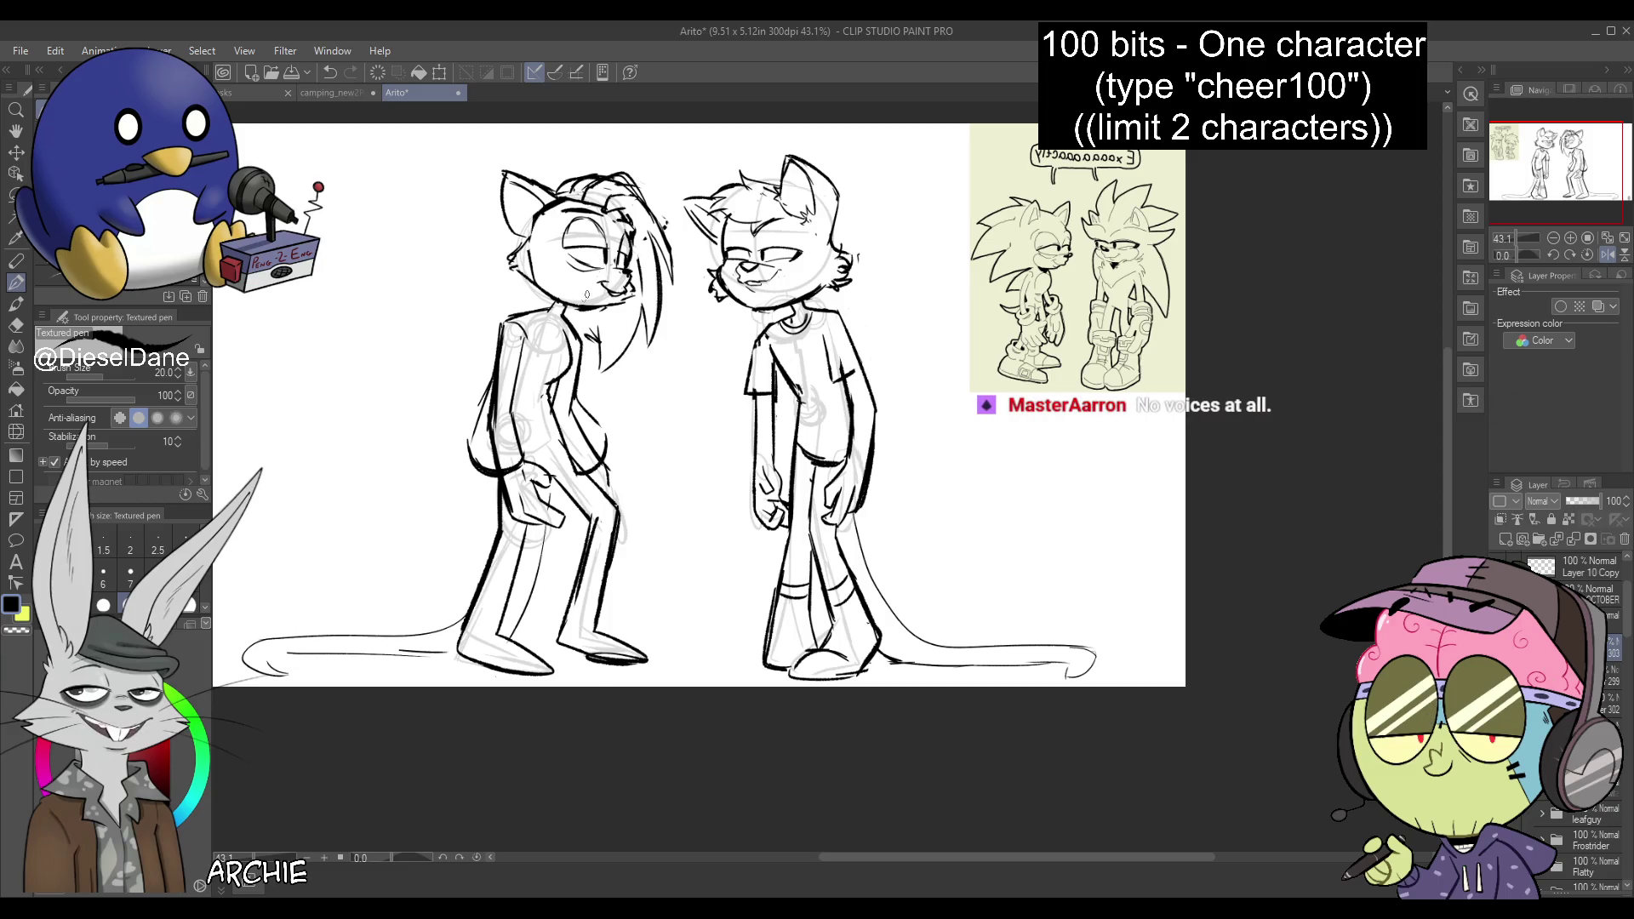
key(ctrl+z)
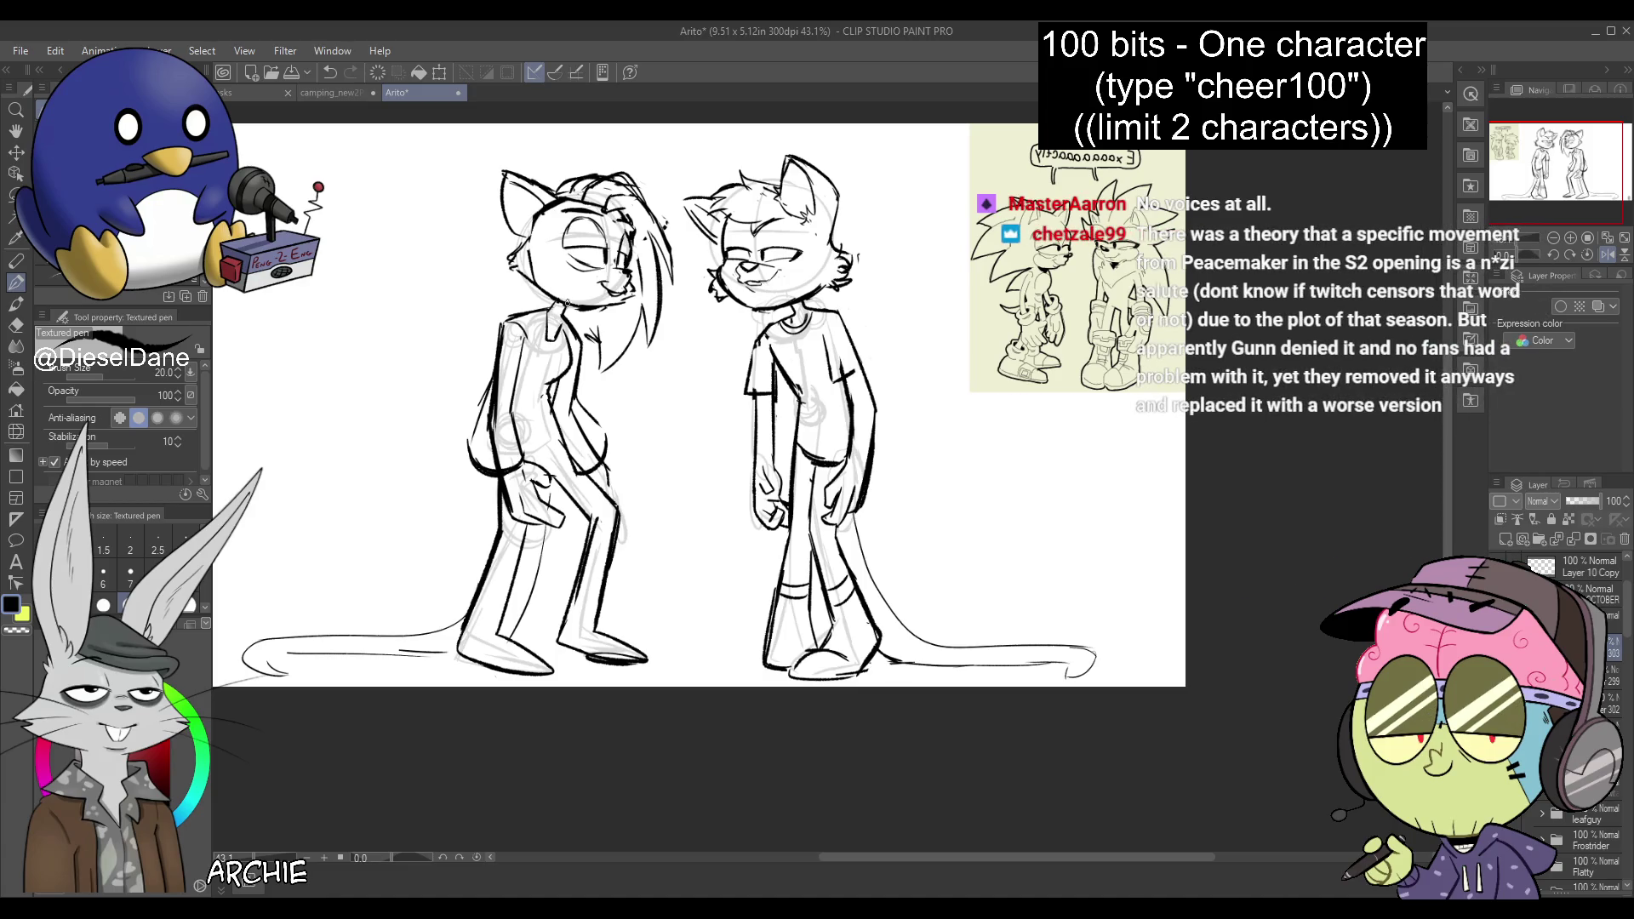
mouse_move(565, 305)
mouse_down()
mouse_move(584, 296)
mouse_move(573, 322)
mouse_up()
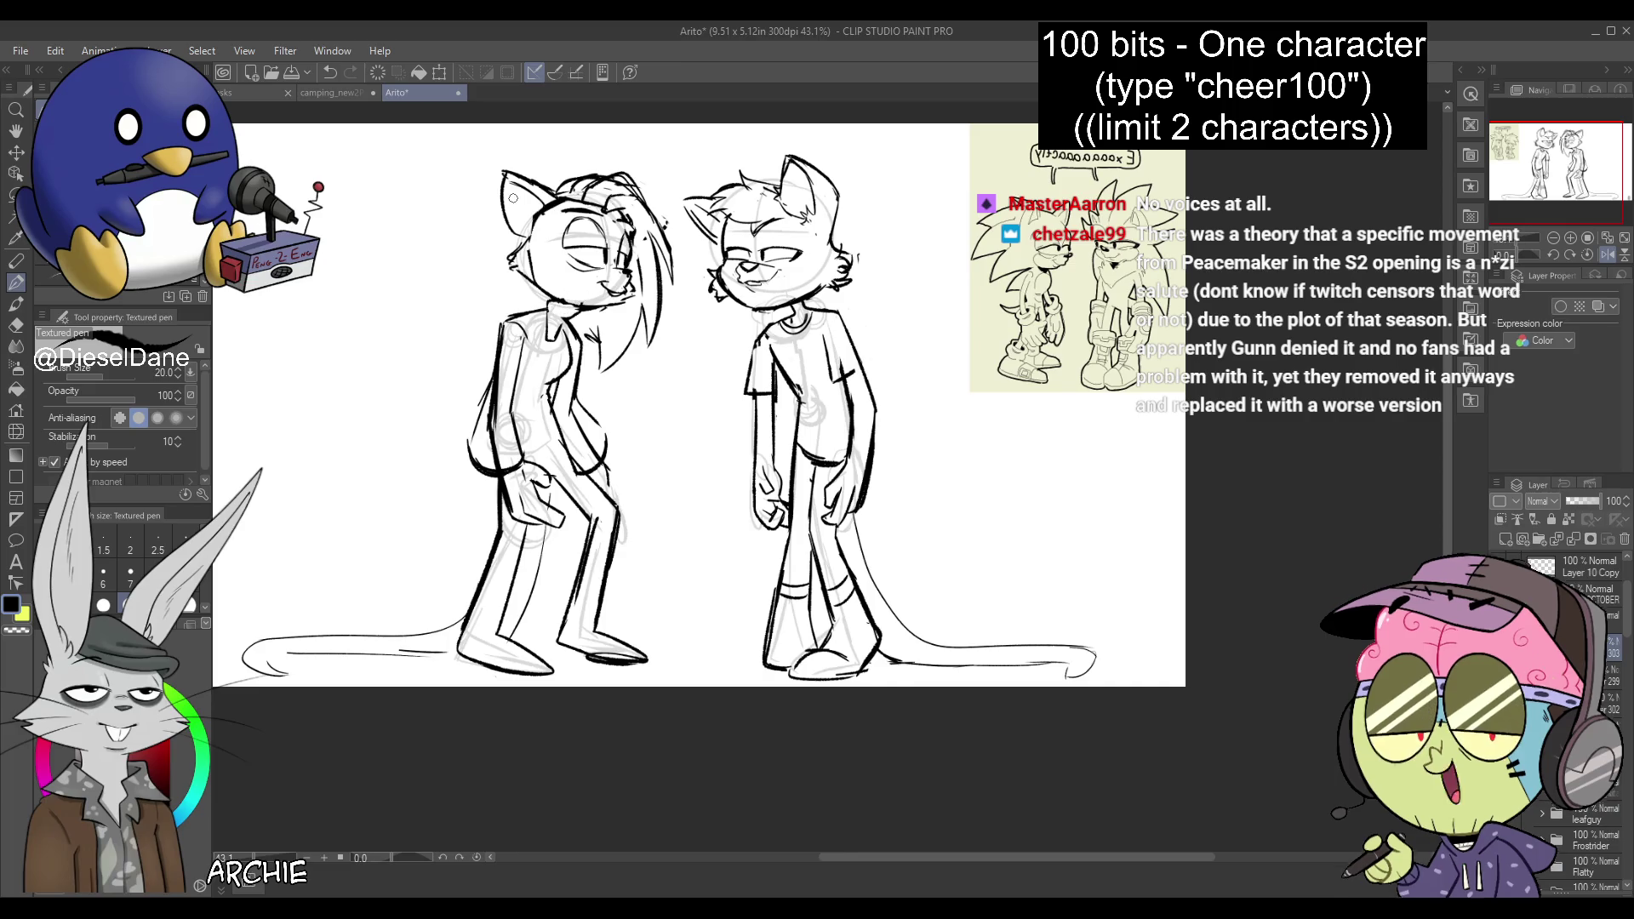
mouse_move(558, 295)
mouse_down()
mouse_move(581, 310)
mouse_move(553, 342)
mouse_up()
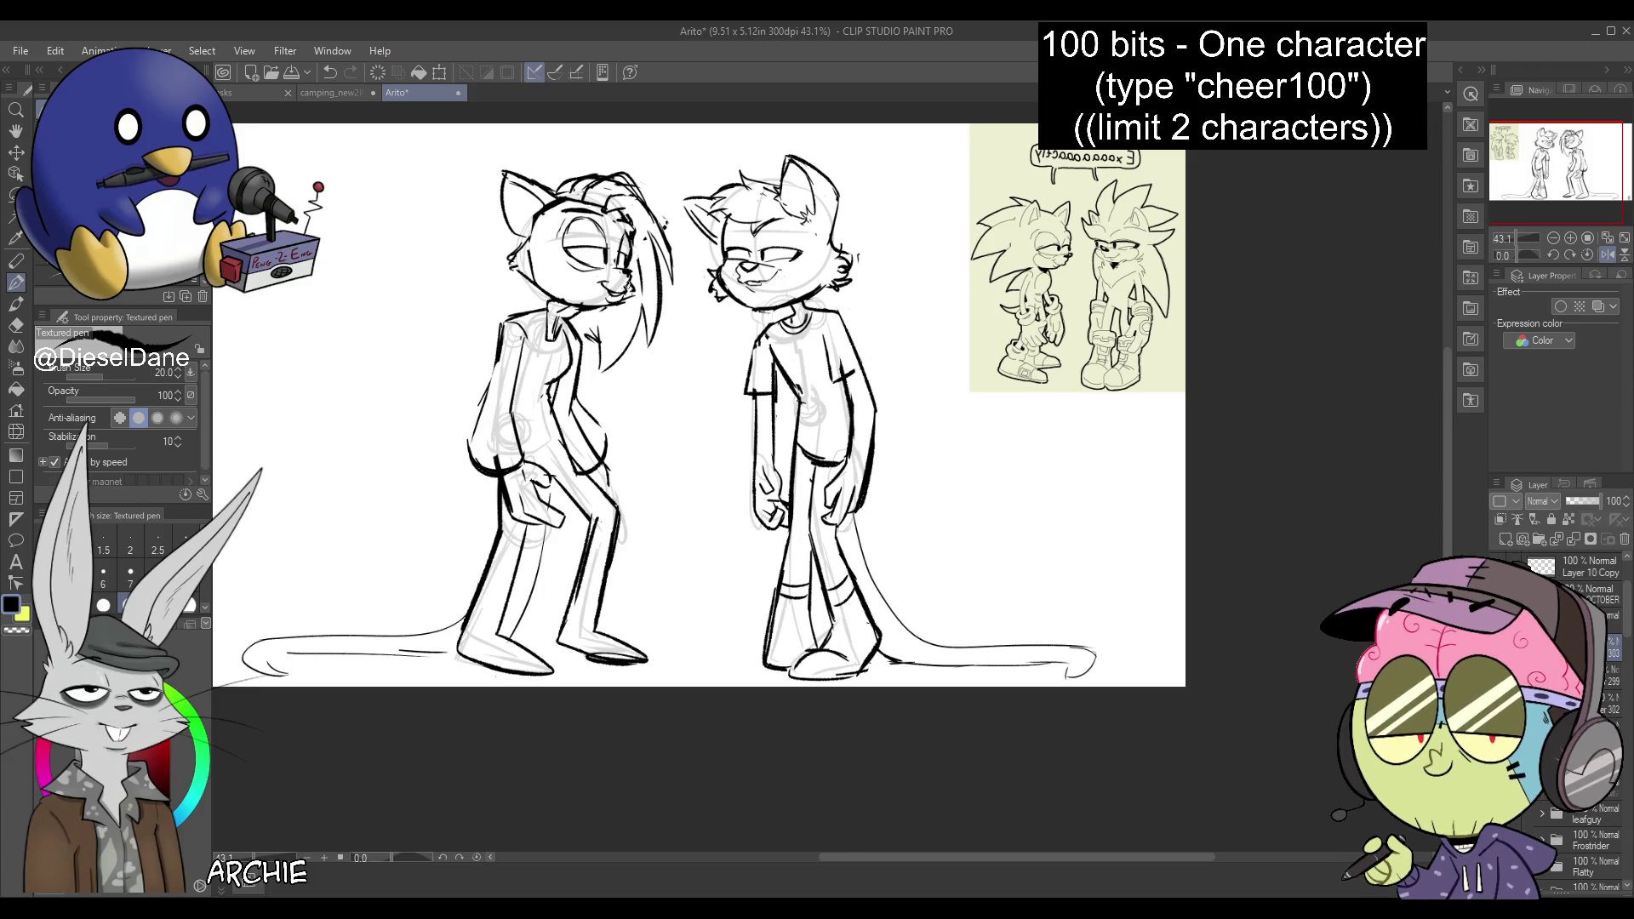
Draw two jacket stripes across her torso, plus lines at her hip, lower leg and back
drag(568, 427, 549, 441)
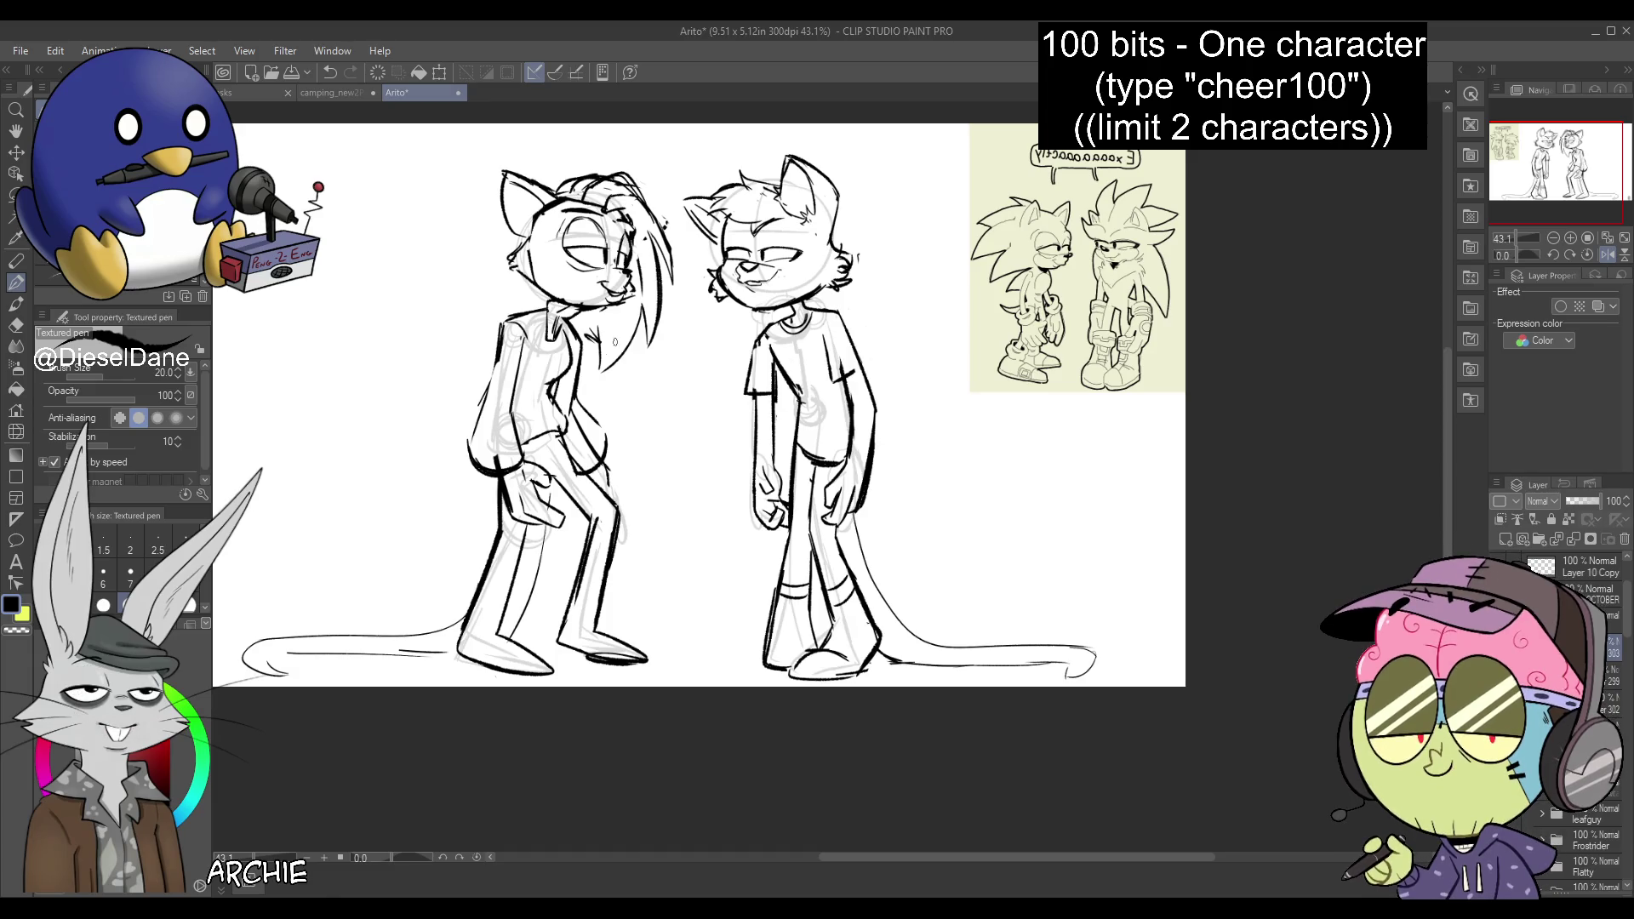
drag(548, 393, 514, 402)
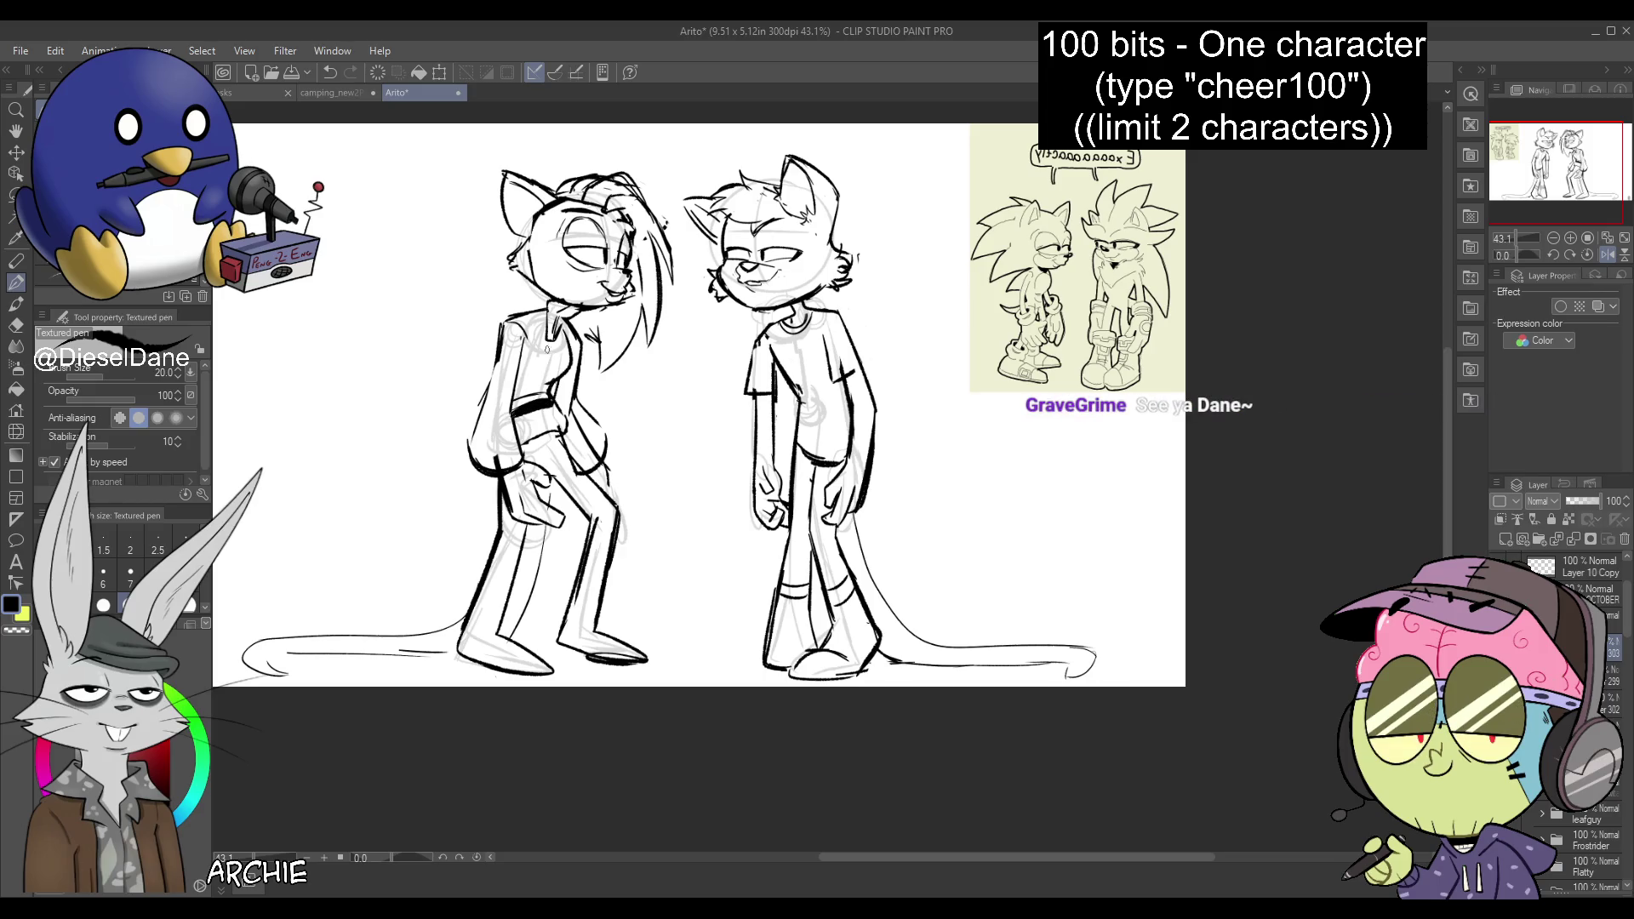
drag(545, 388, 515, 403)
drag(554, 434, 558, 460)
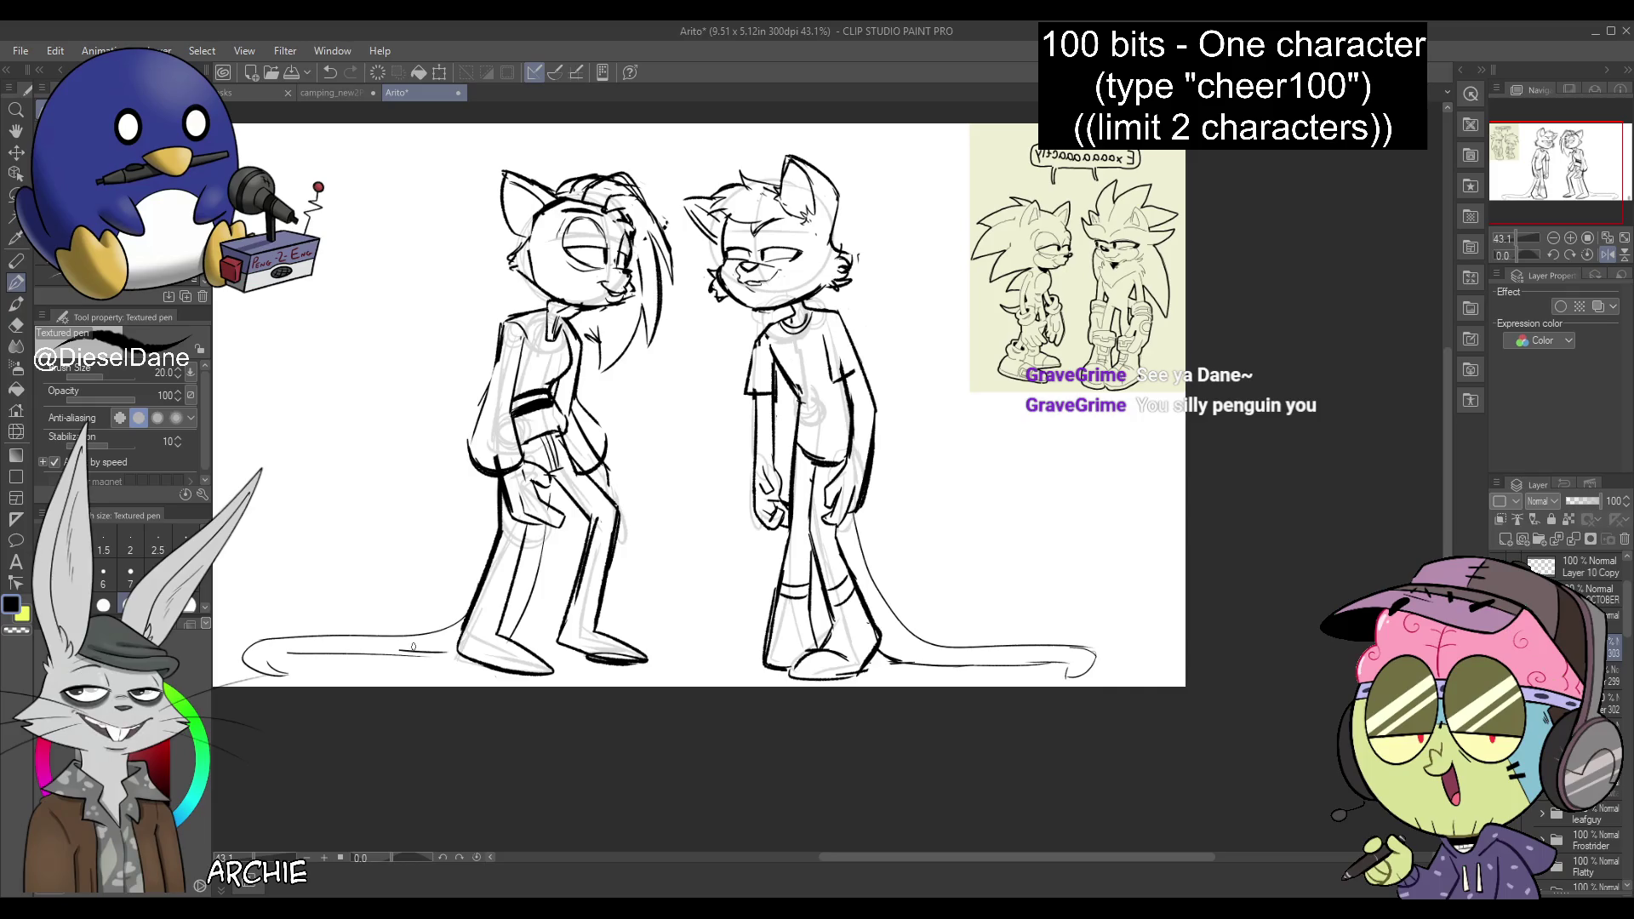
drag(568, 613, 597, 608)
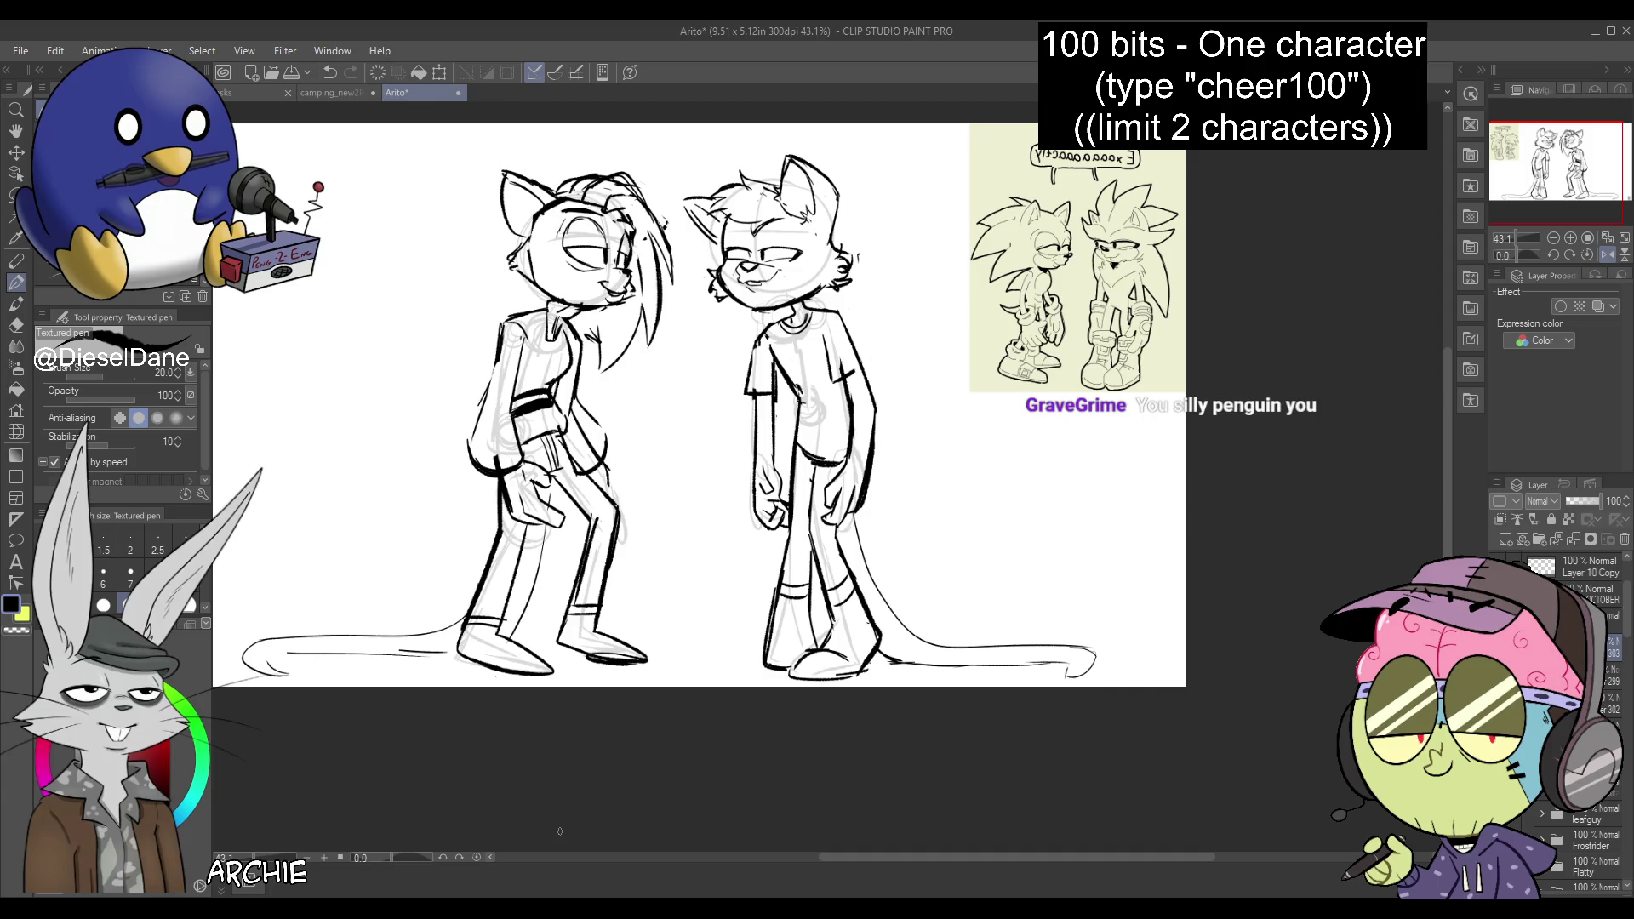
drag(501, 326, 477, 404)
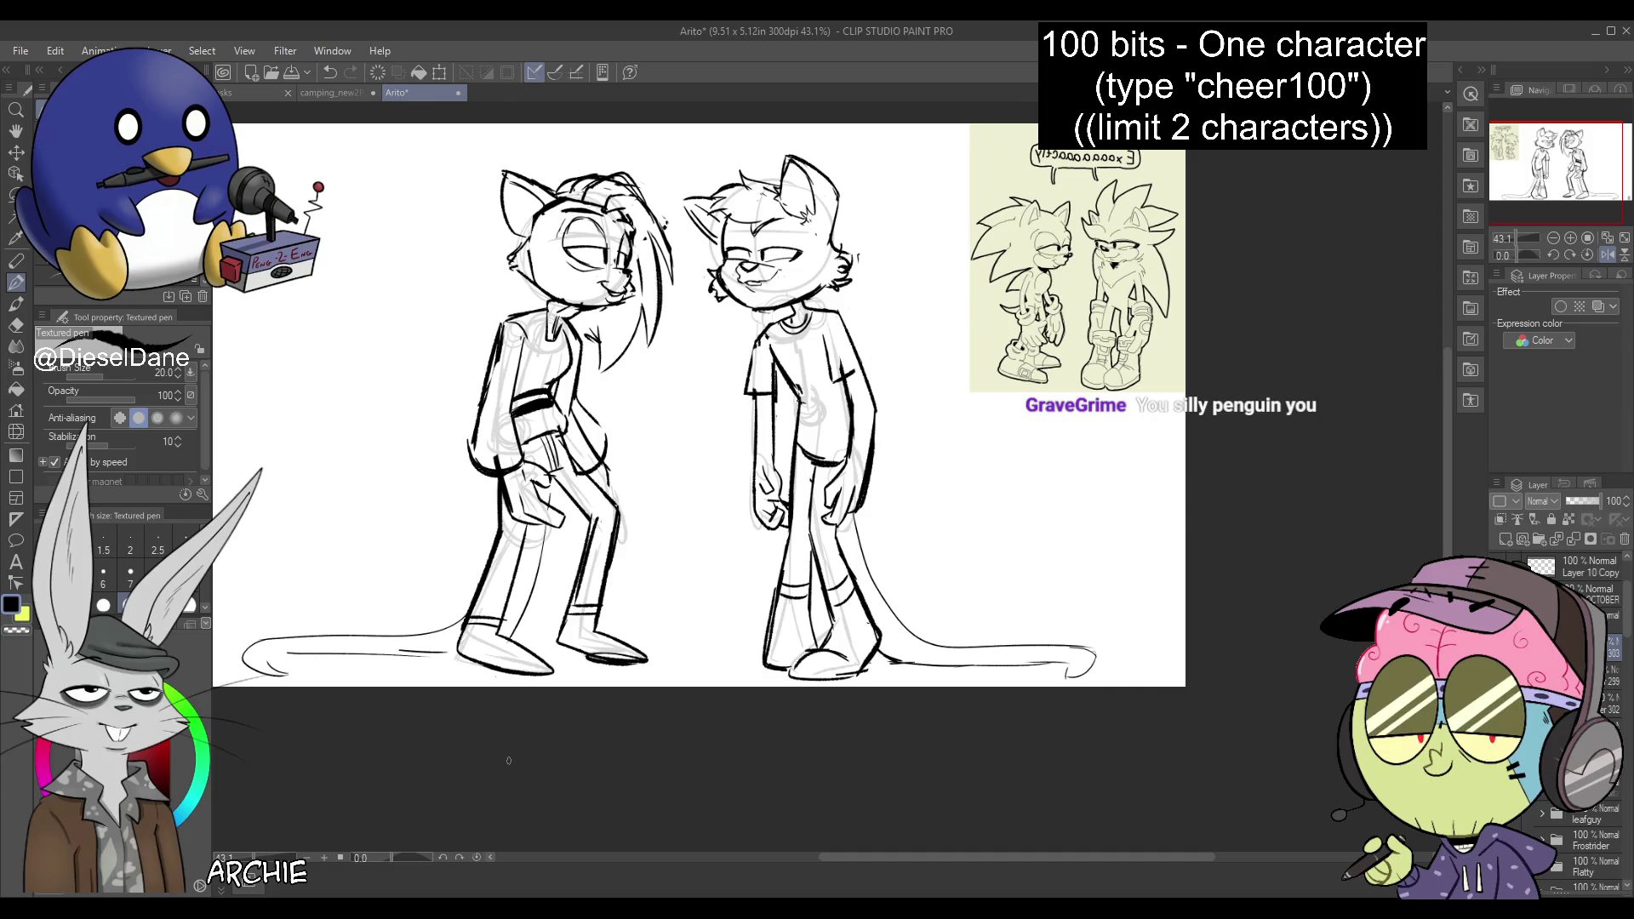
drag(546, 297, 545, 313)
Lasso the long-haired character's head, nudge it down-left, and deselect
key(m)
mouse_move(545, 305)
mouse_down()
mouse_move(479, 144)
mouse_move(672, 226)
mouse_move(600, 349)
mouse_move(568, 312)
mouse_move(644, 339)
mouse_up()
key(k)
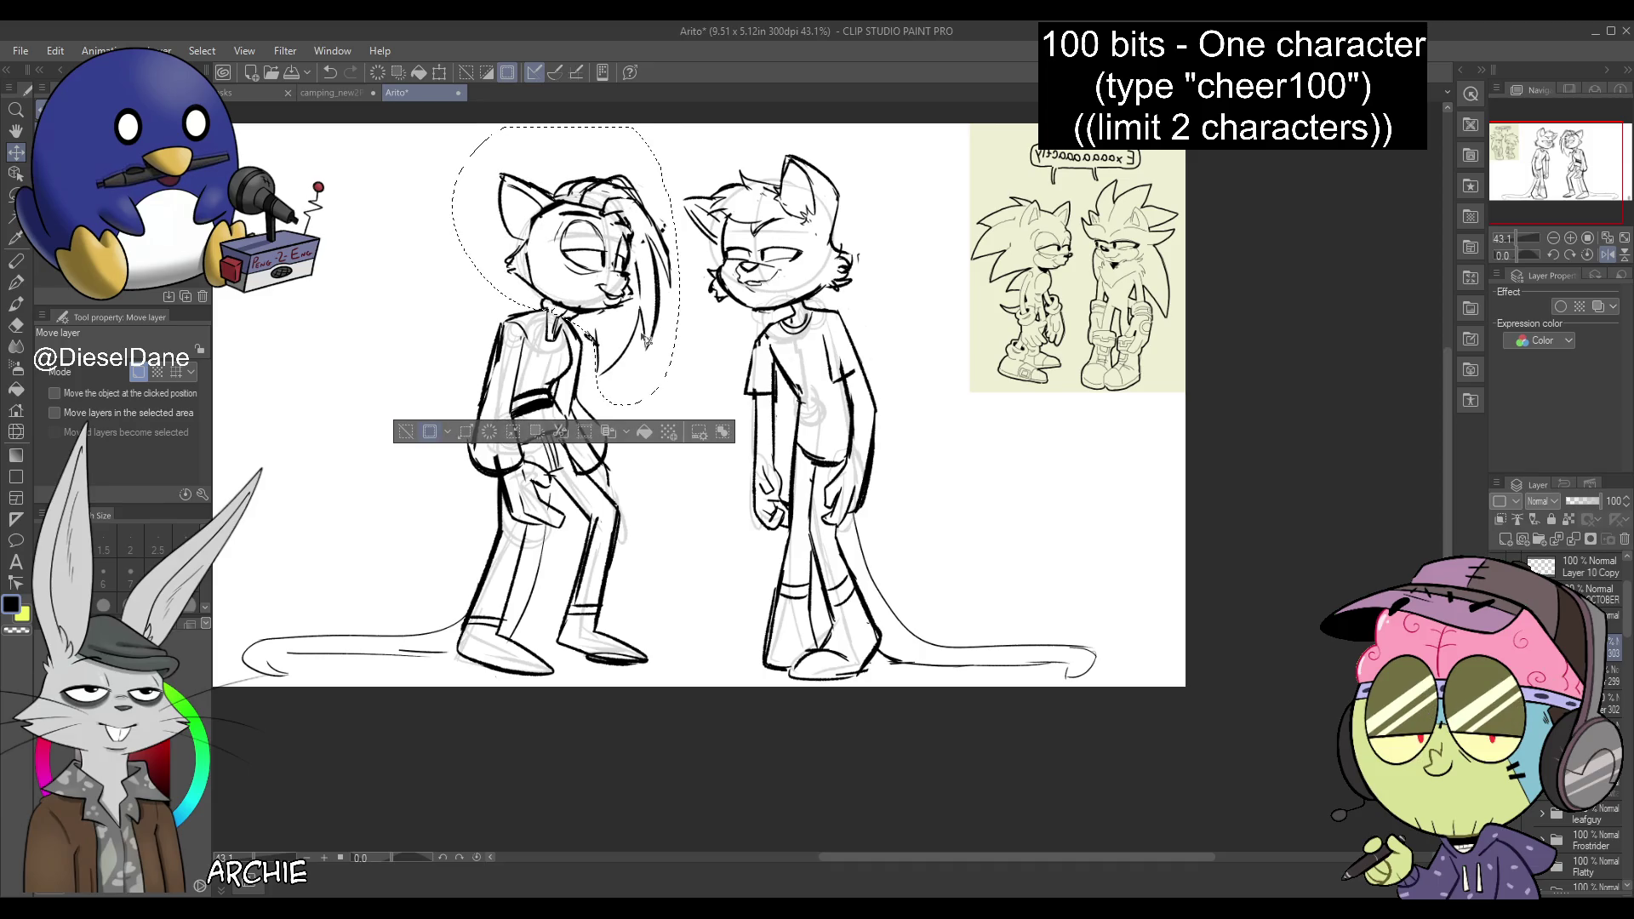
key(ctrl+d)
key(p)
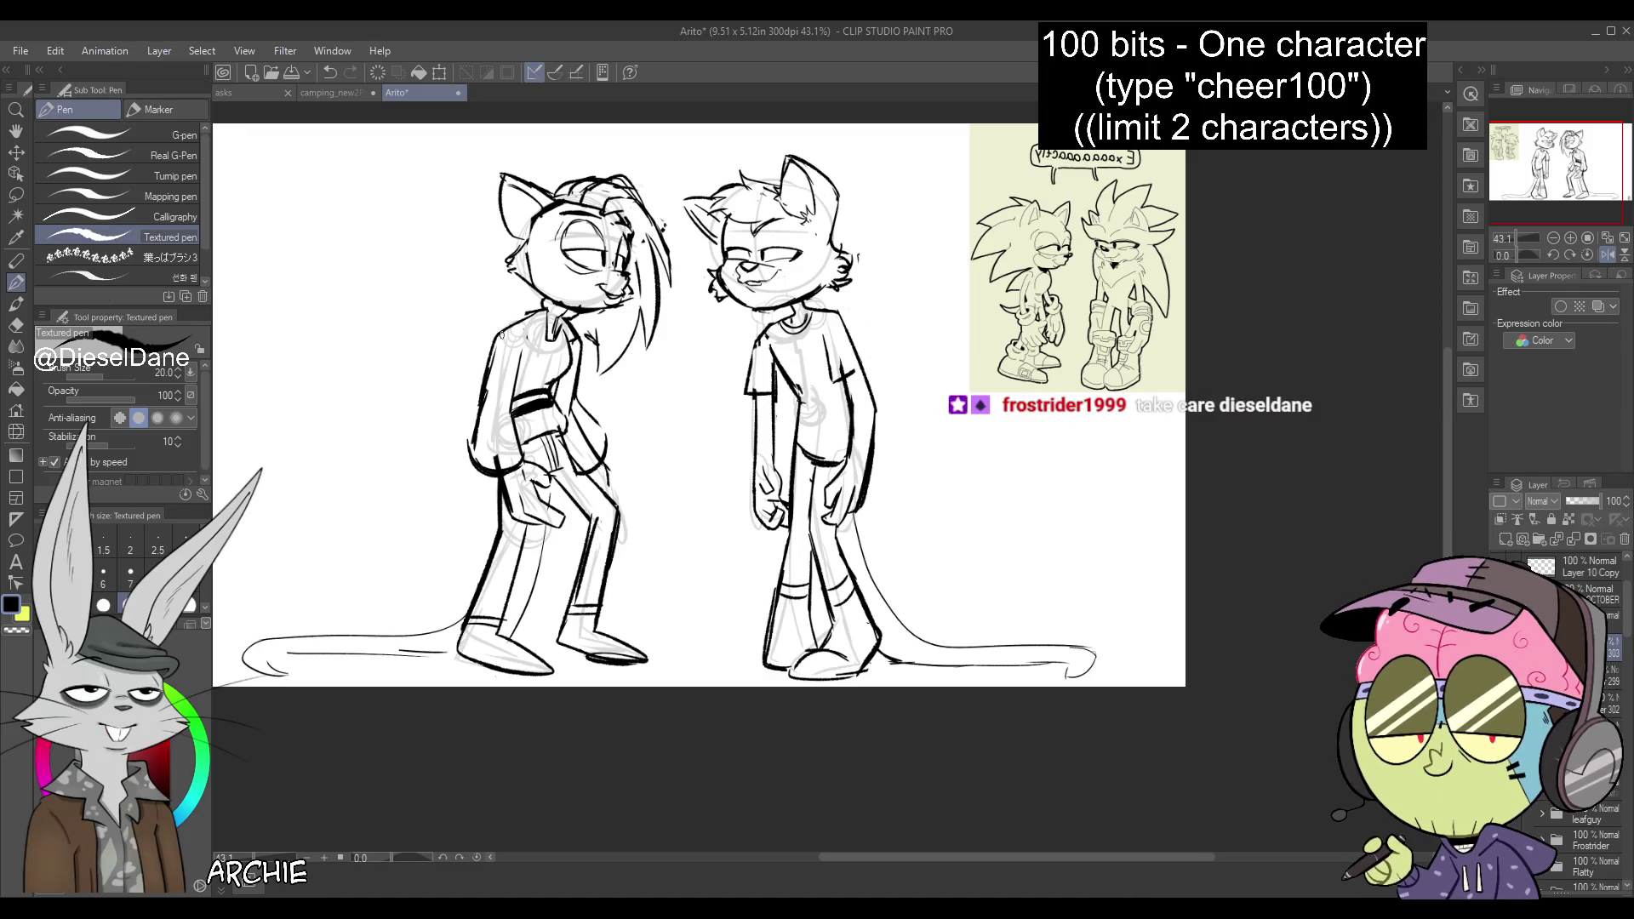
Add strokes to her shoe sole, the hoodie's hip line, and the sleeve stripe
drag(509, 662, 529, 670)
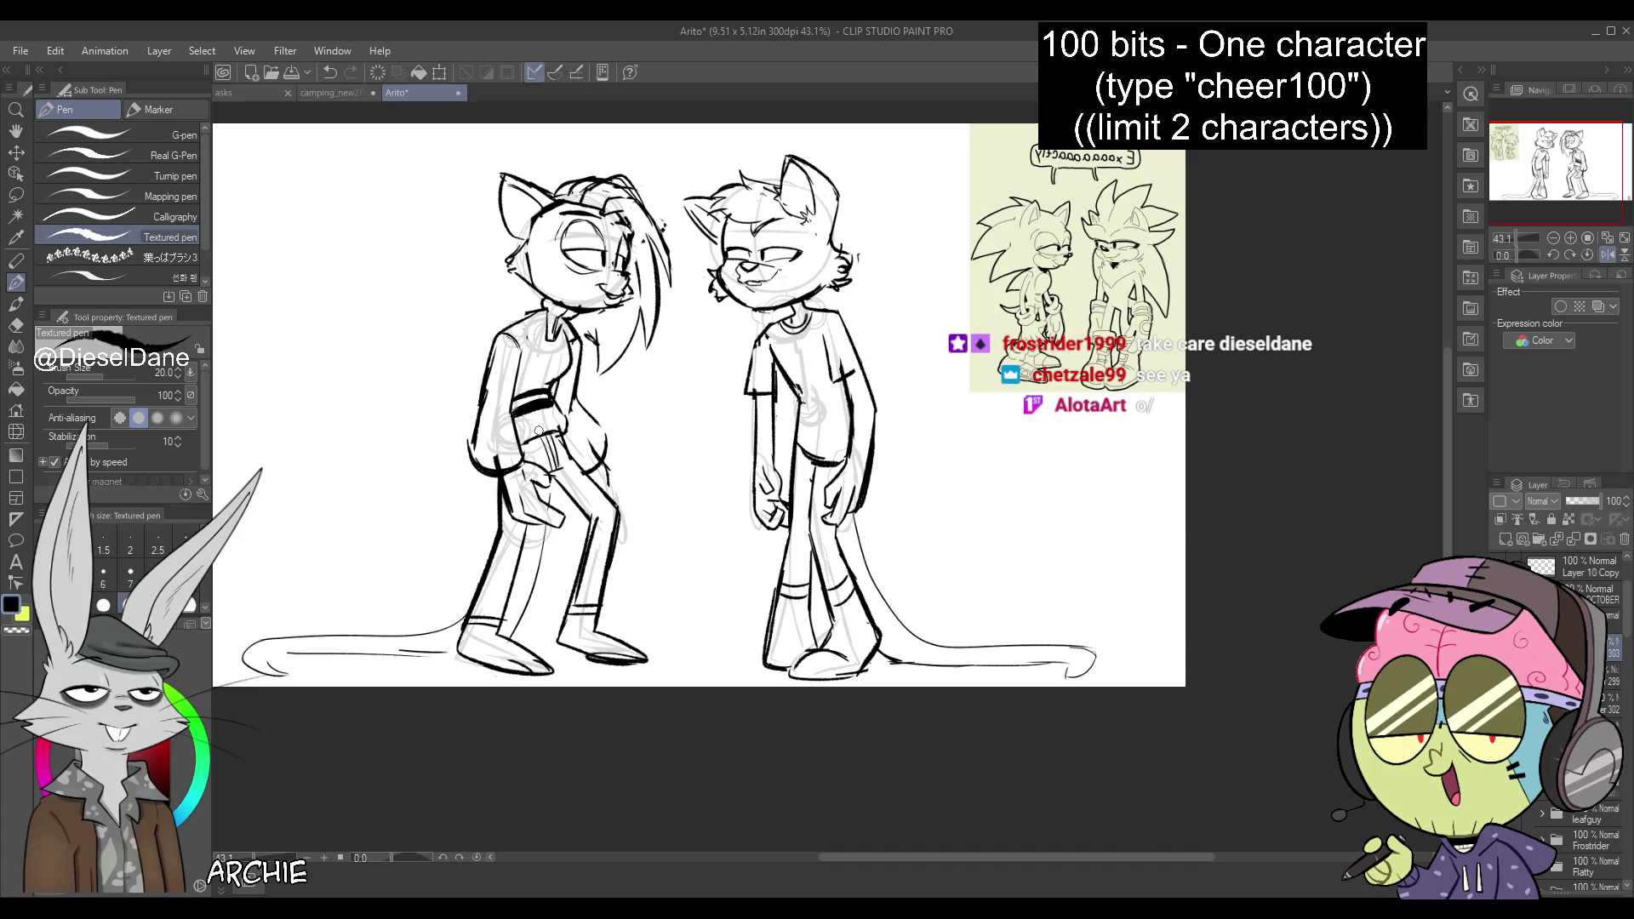
drag(606, 460, 608, 498)
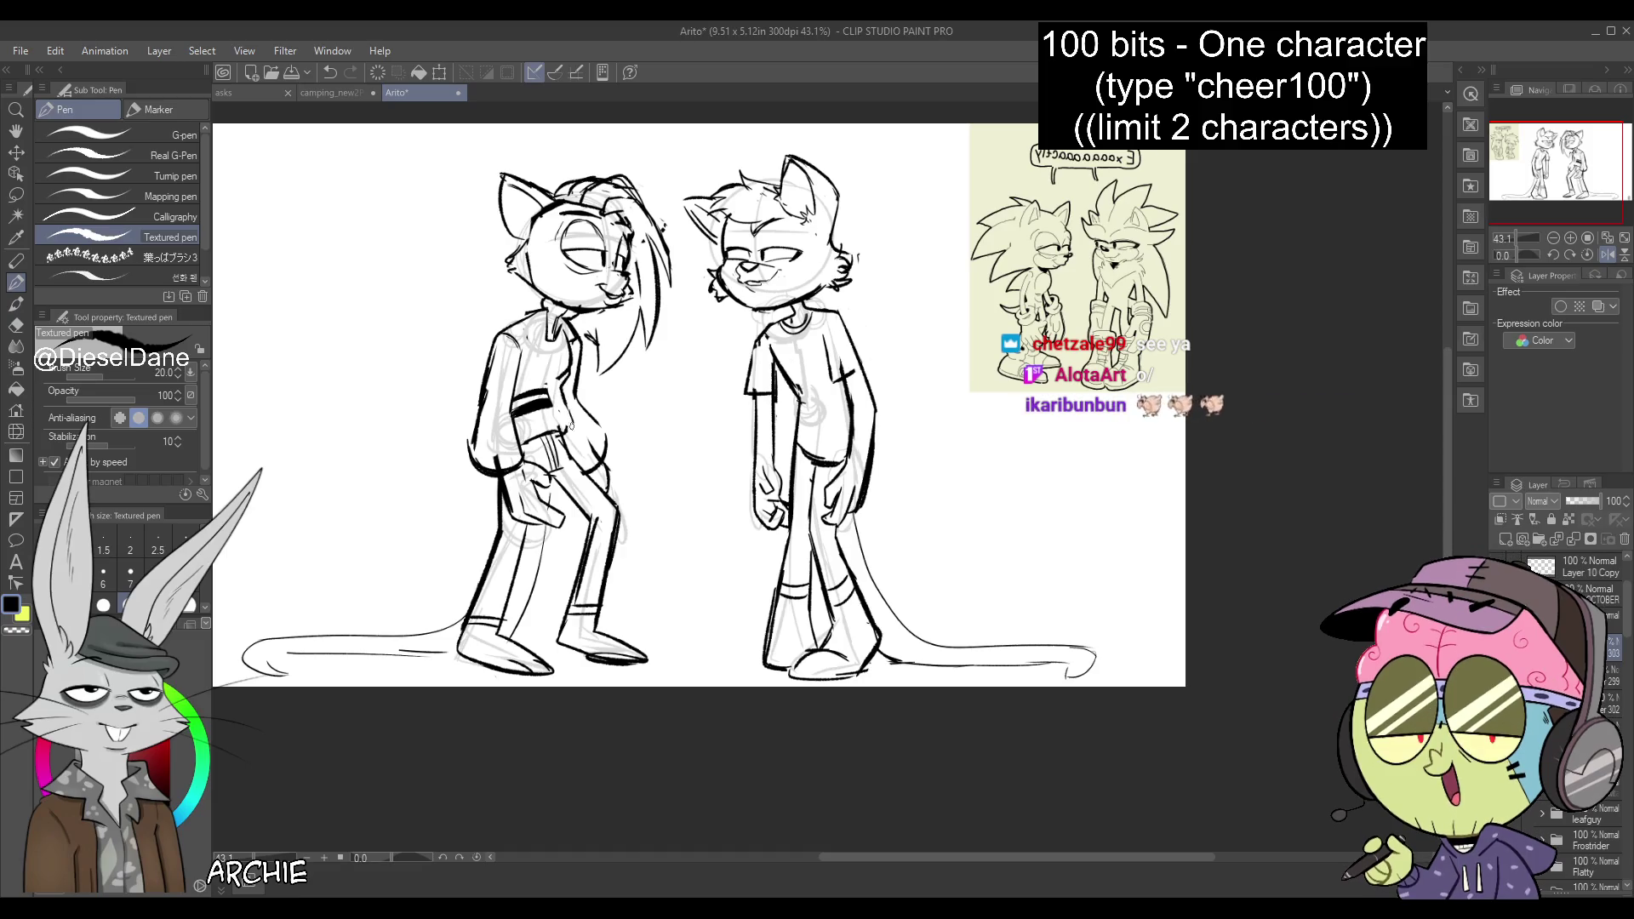
drag(538, 395, 566, 383)
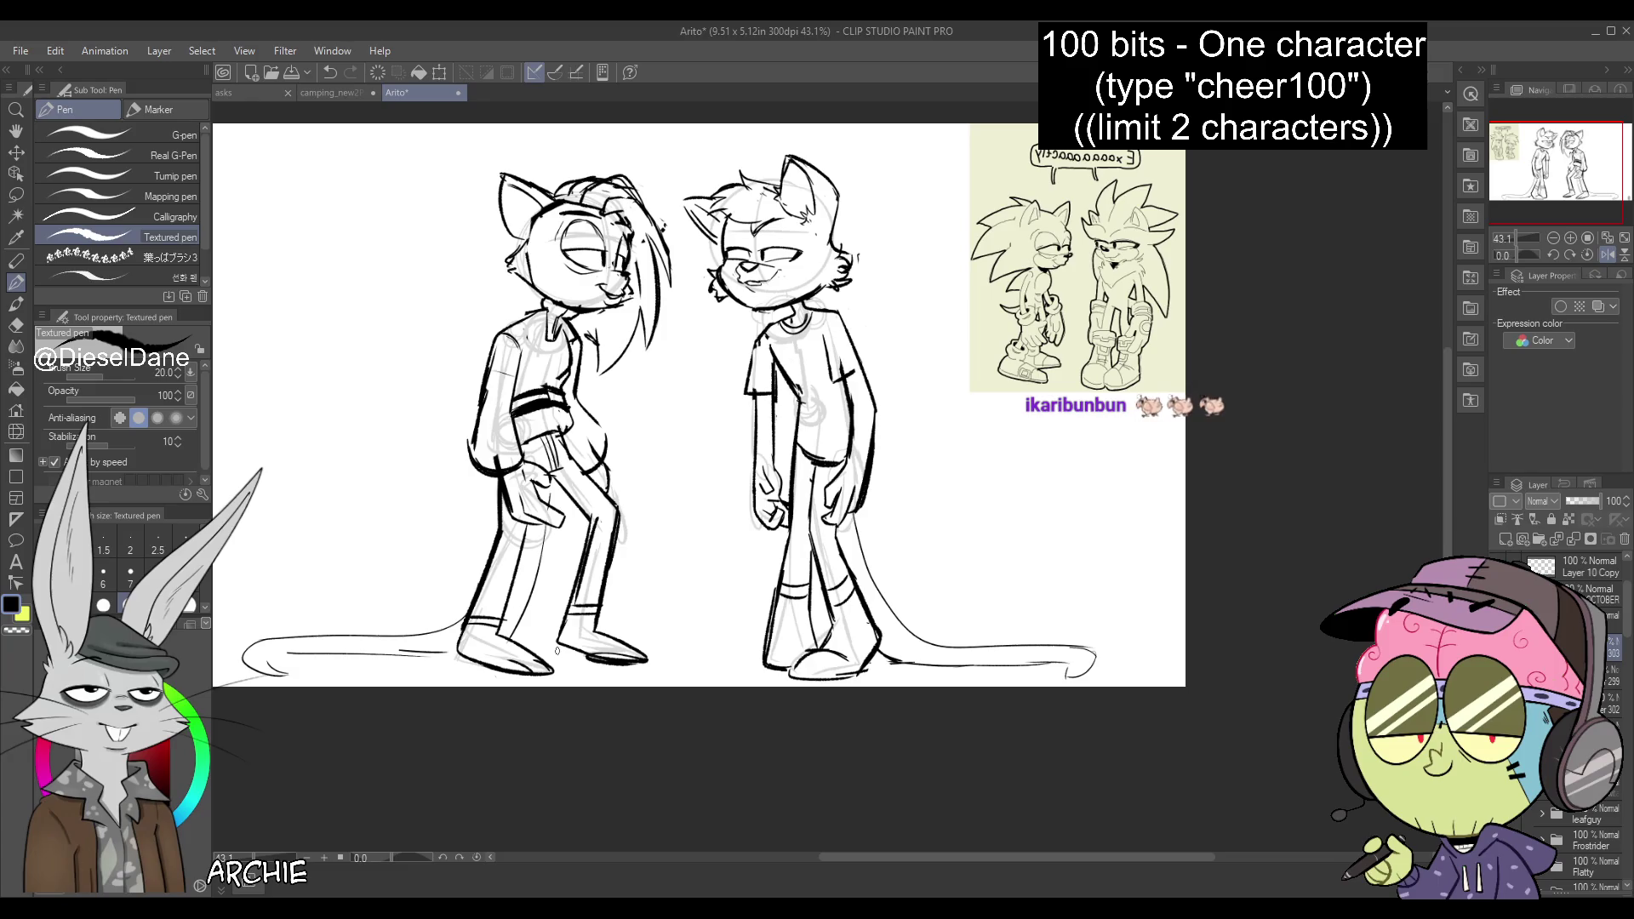
Nudge the hoodie character's head down-left, deselect, and show the canvas unmirrored again
key(m)
mouse_move(599, 348)
mouse_down()
mouse_move(521, 328)
mouse_move(660, 163)
mouse_move(647, 384)
mouse_move(625, 391)
mouse_move(628, 347)
mouse_move(654, 324)
mouse_move(654, 362)
mouse_up()
key(k)
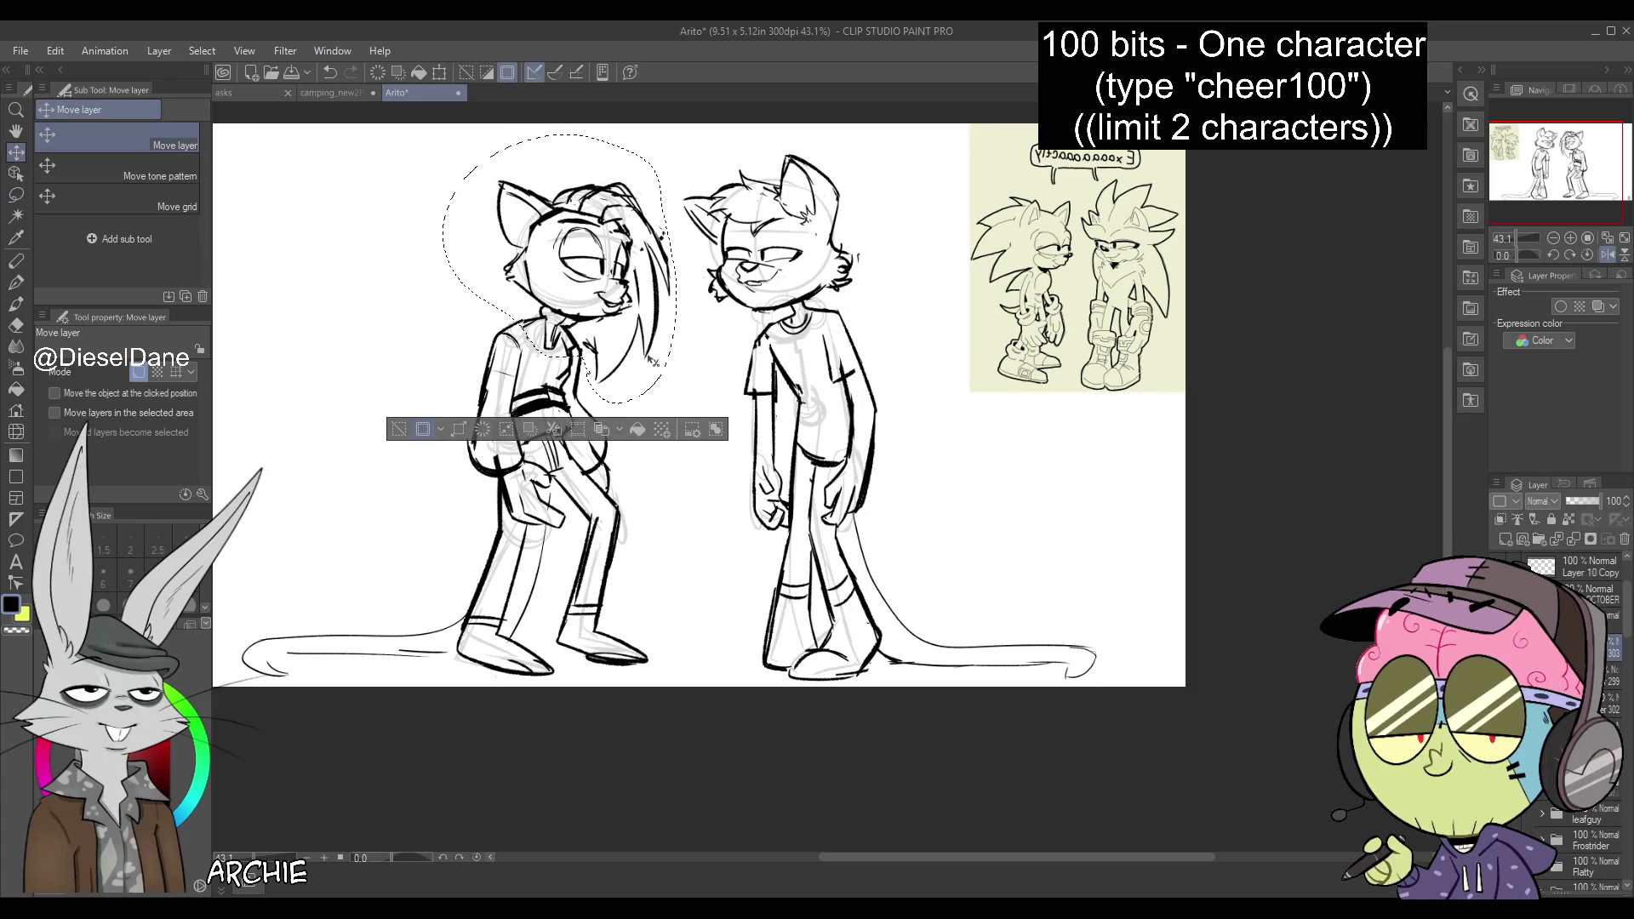
key(ctrl+d)
key(p)
click(1608, 254)
drag(1574, 161, 1567, 160)
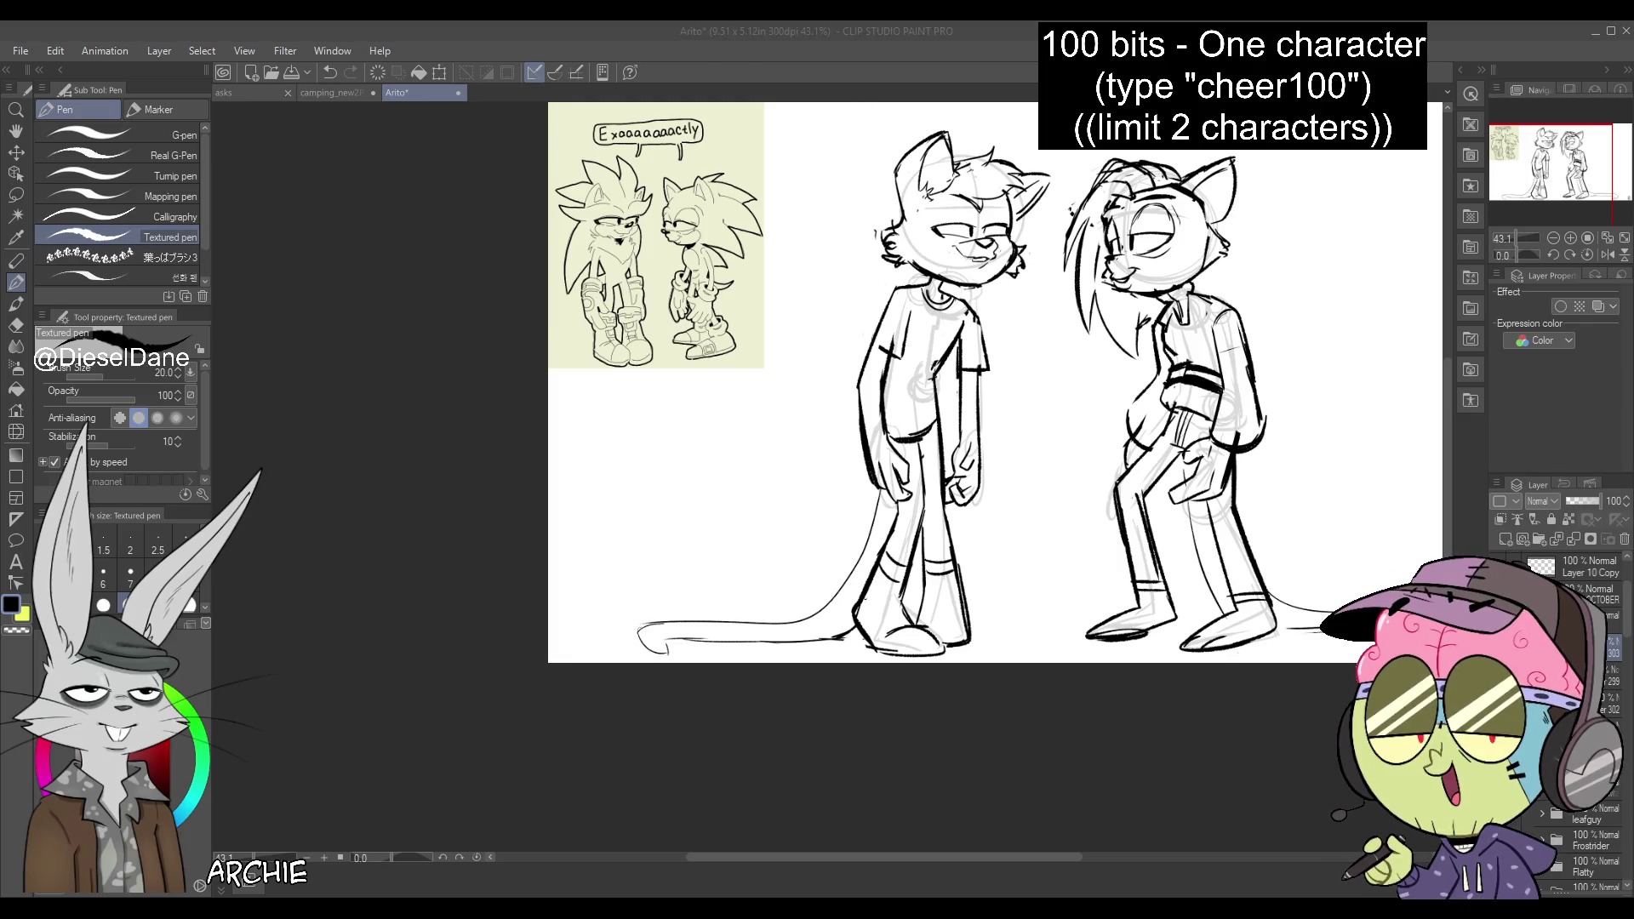
Frame both characters and ink the top of the T-shirt character's head
mouse_move(913, 156)
mouse_down()
mouse_move(785, 229)
mouse_move(783, 249)
mouse_up()
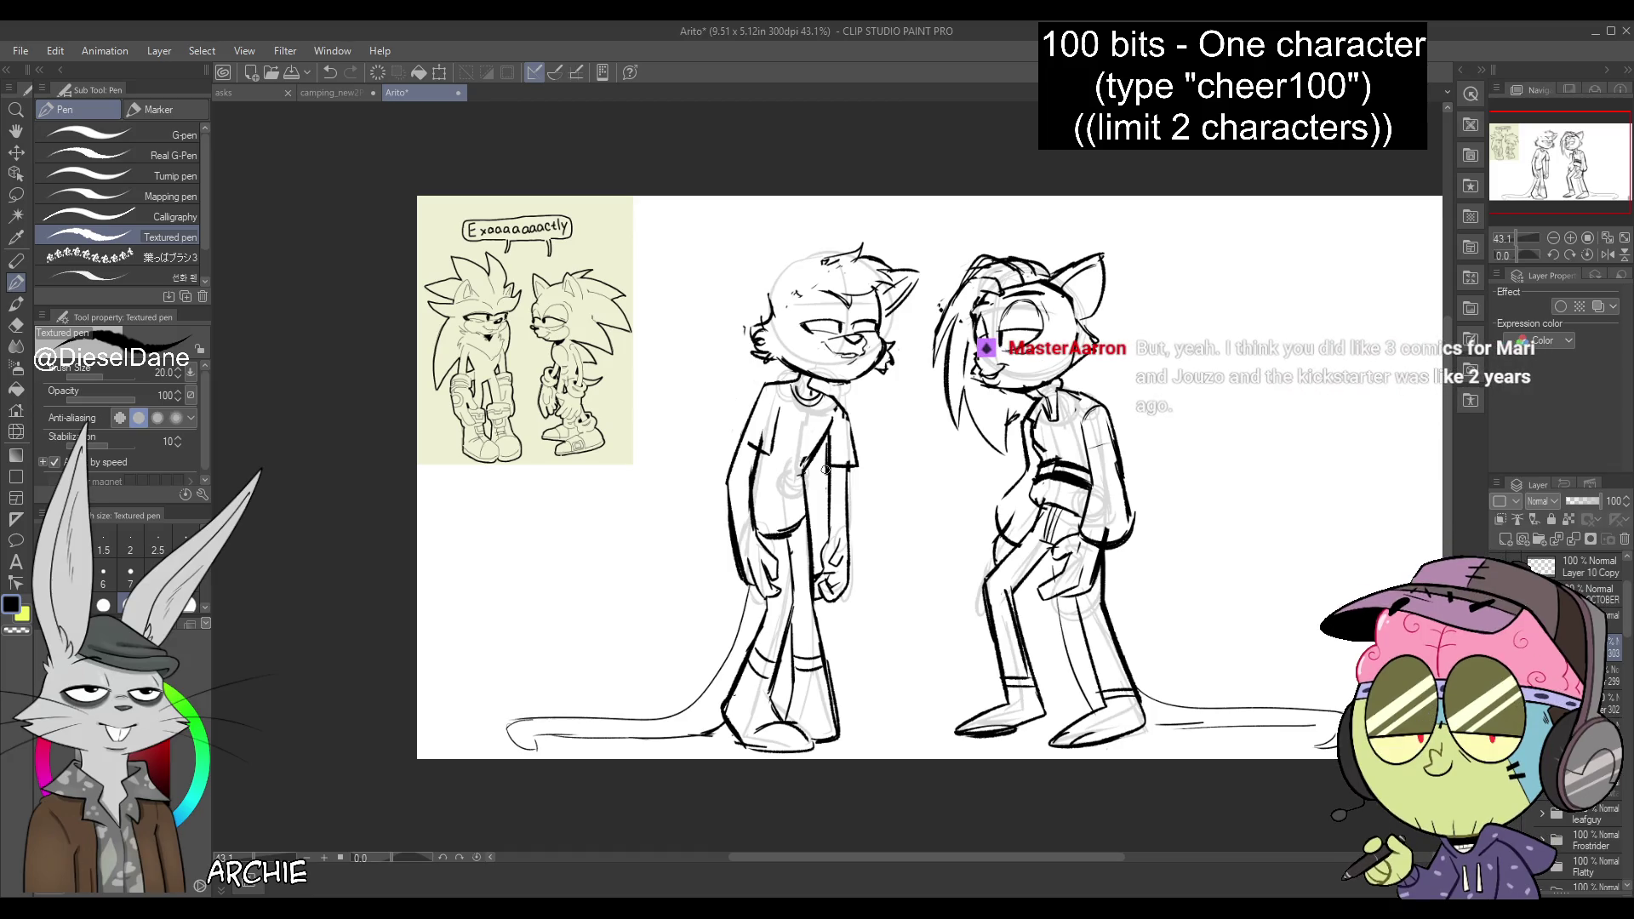
click(16, 260)
click(17, 281)
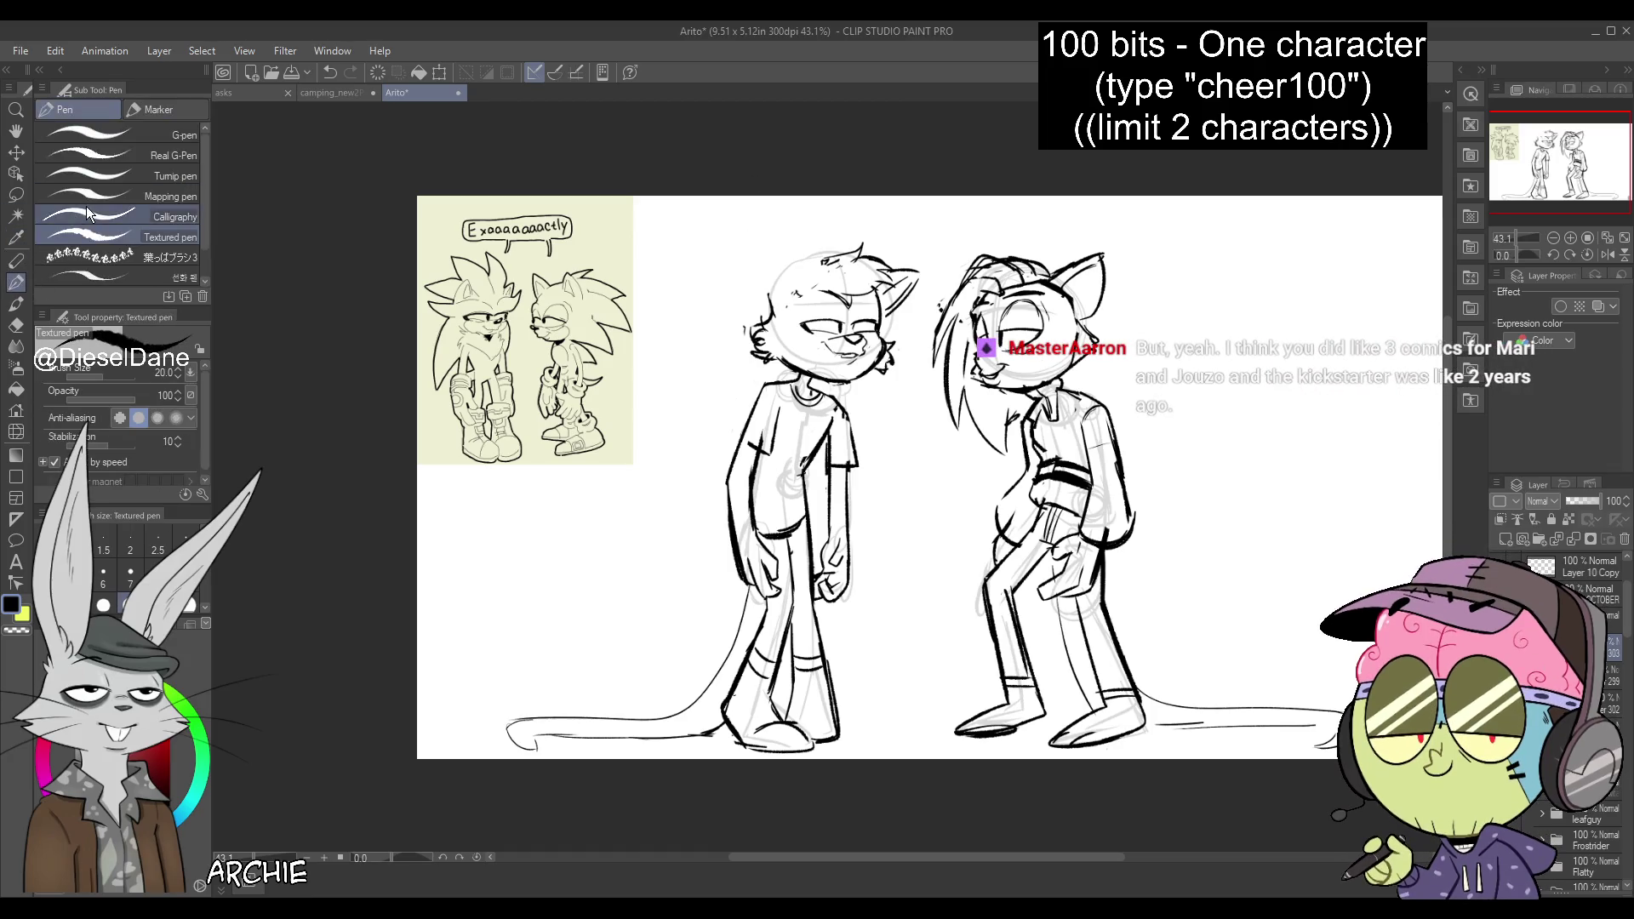
key(ctrl+z)
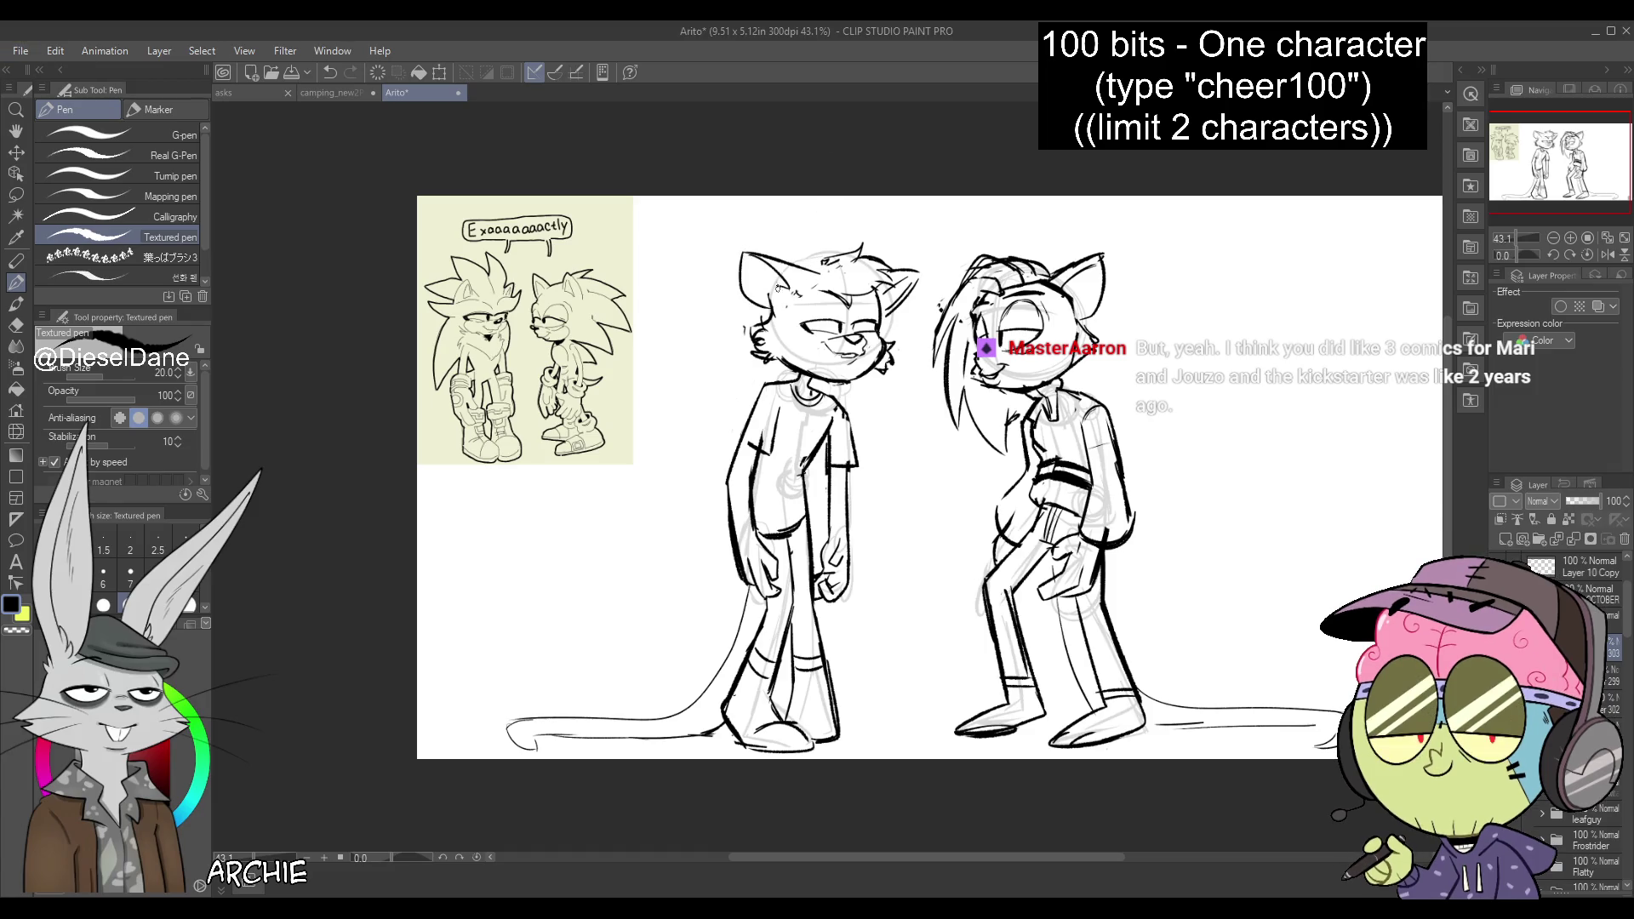
drag(811, 267, 832, 257)
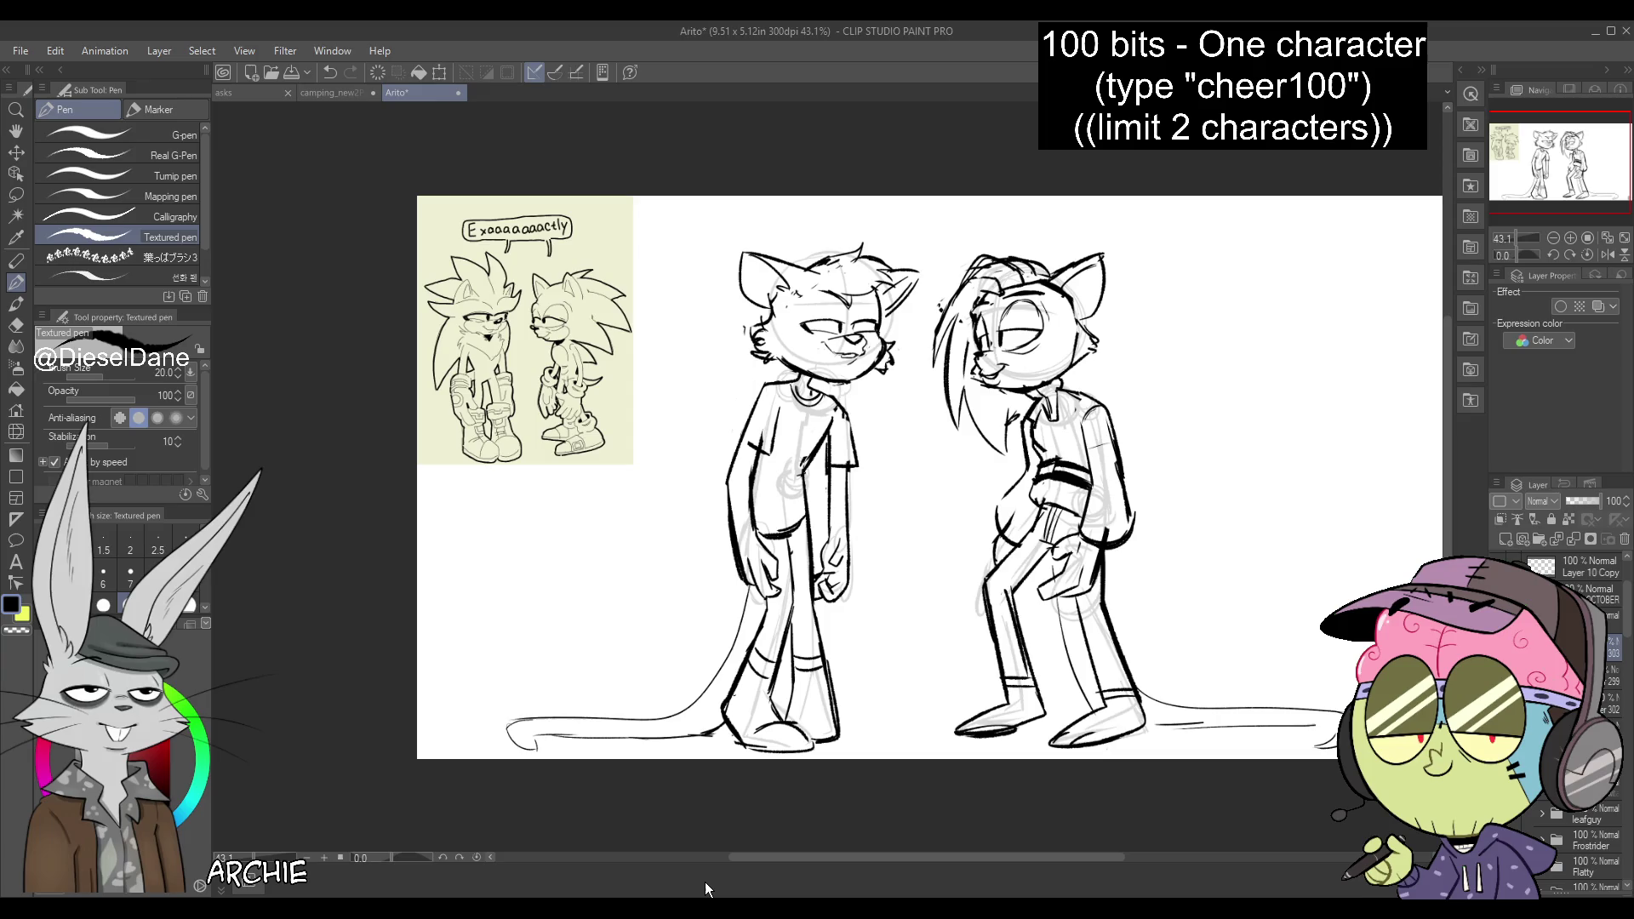
Draw a circular play-button logo on the shirt and a line near his hand
key(ctrl+z)
key(ctrl+z)
mouse_move(806, 417)
mouse_down()
mouse_move(791, 457)
mouse_move(806, 438)
mouse_up()
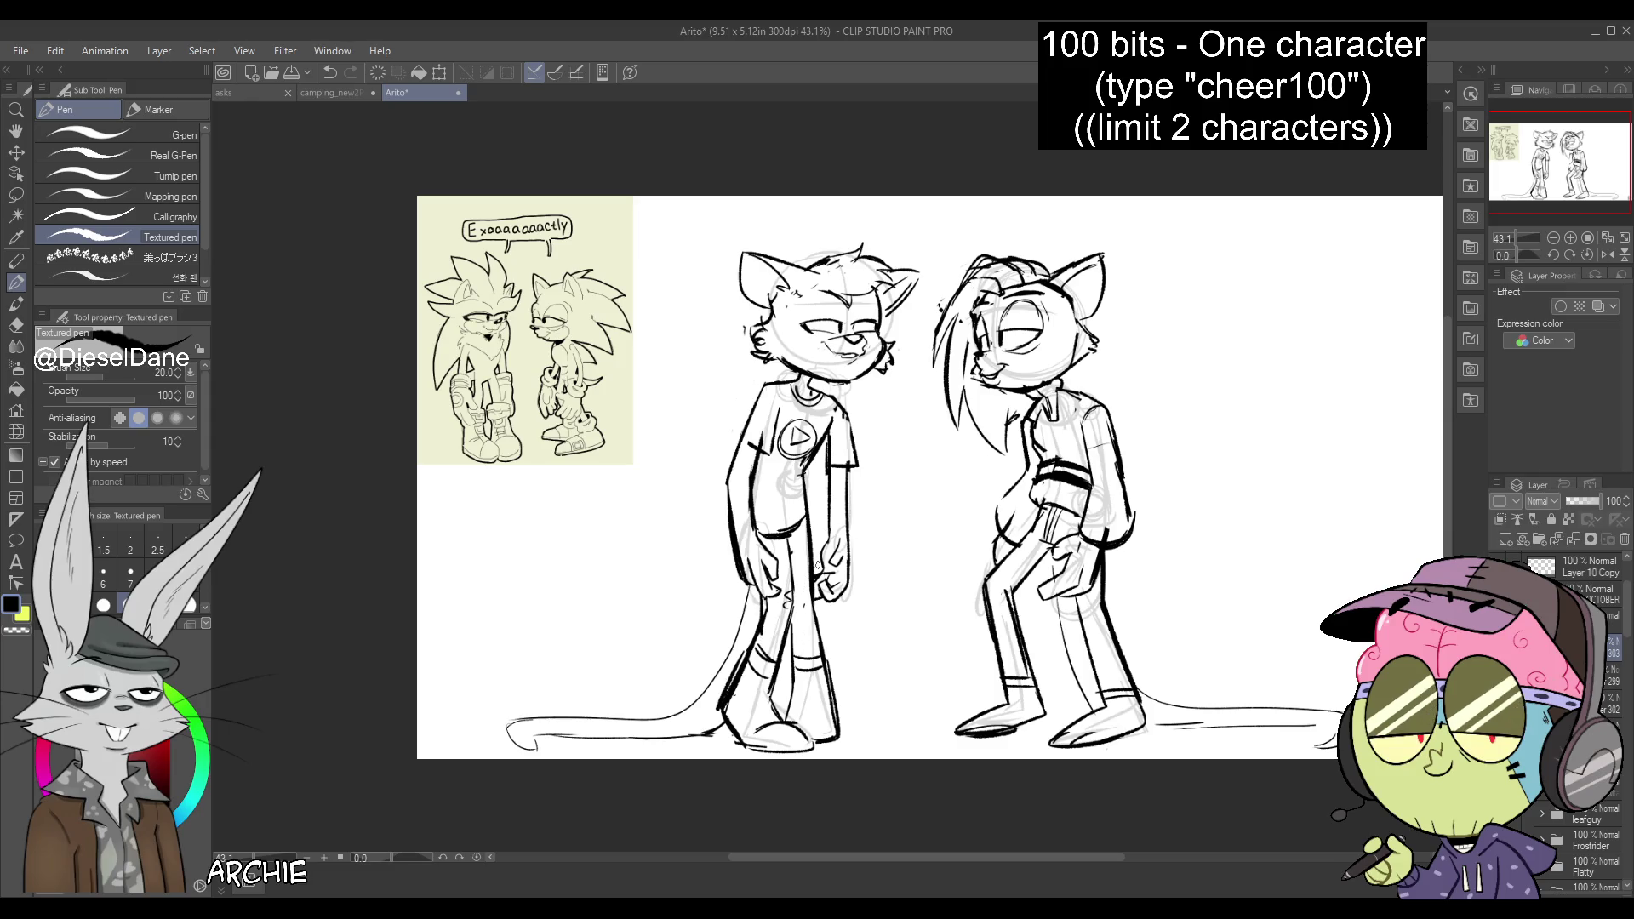
drag(790, 604, 801, 610)
Lasso the T-shirt character's head and nudge it right and down
key(m)
mouse_move(769, 369)
mouse_down()
mouse_move(749, 219)
mouse_move(940, 247)
mouse_up()
mouse_move(862, 386)
mouse_down()
mouse_move(823, 370)
mouse_move(886, 379)
mouse_up()
key(k)
Shift the head down with Scale/Rotate, then draw and undo a collar line
click(880, 429)
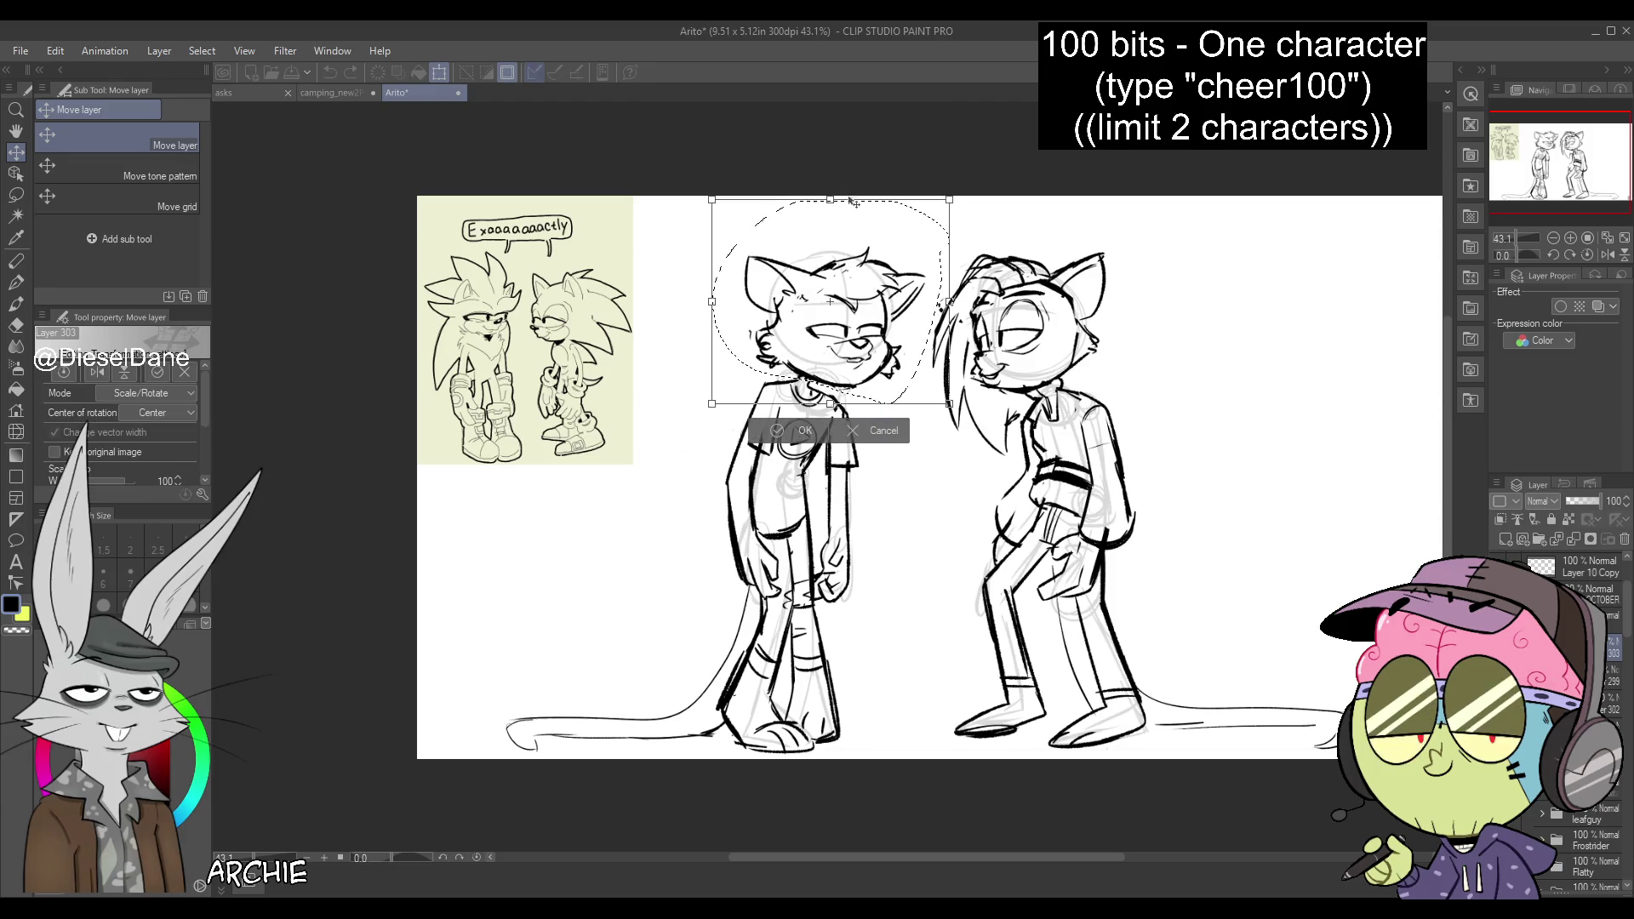
drag(889, 380, 907, 348)
key(Return)
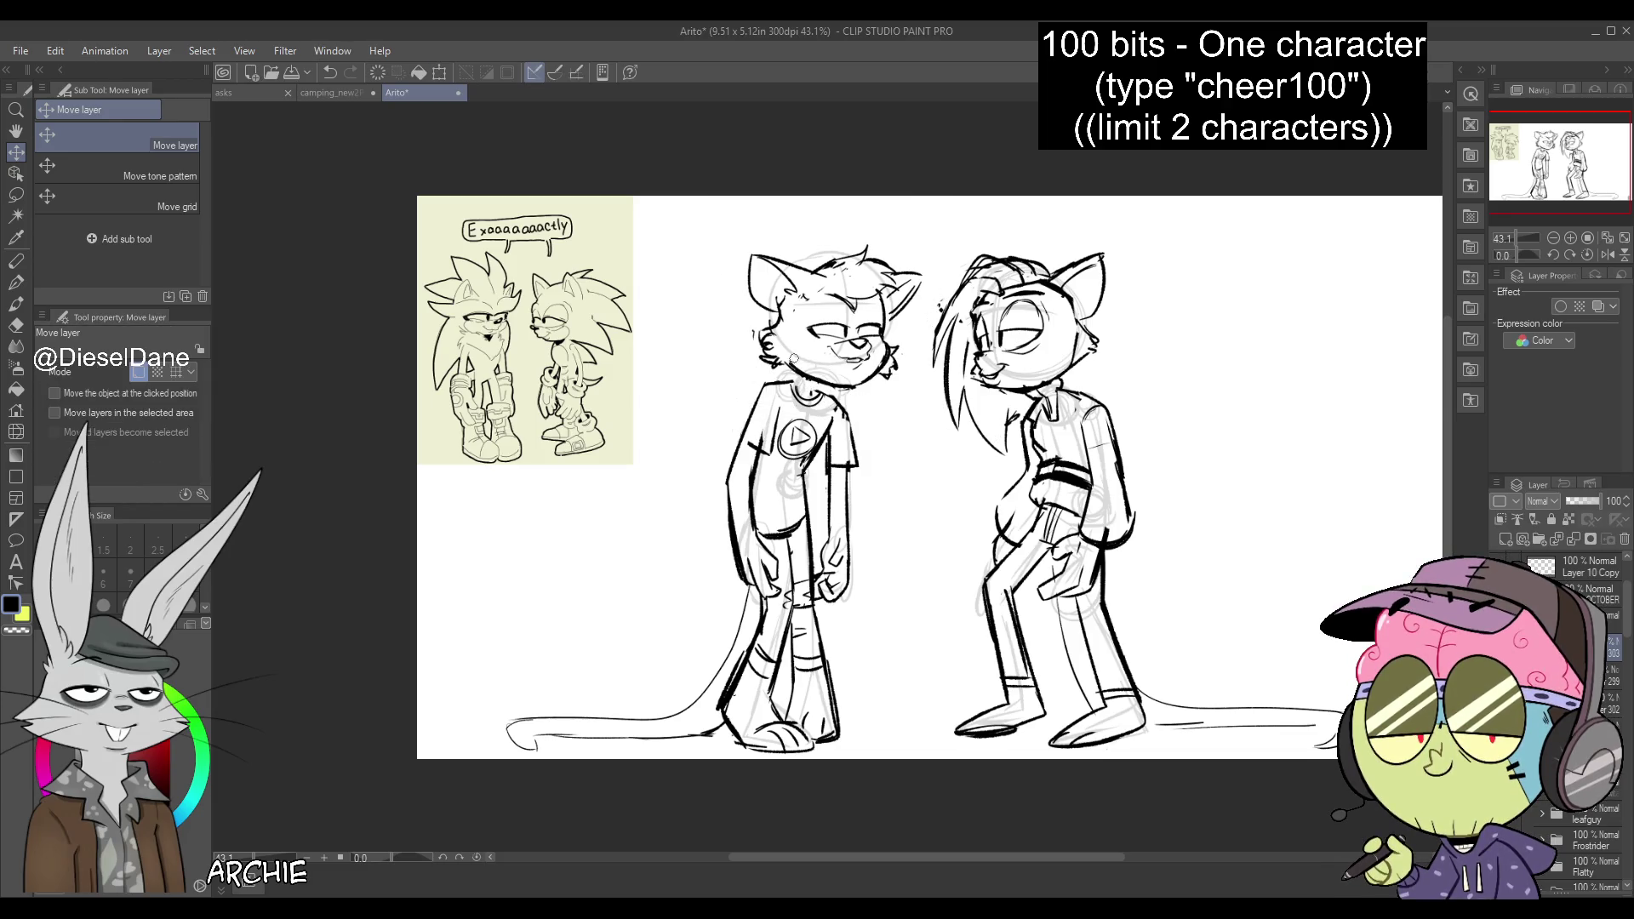
mouse_move(793, 389)
mouse_down()
mouse_move(826, 379)
mouse_move(809, 379)
mouse_up()
key(ctrl+z)
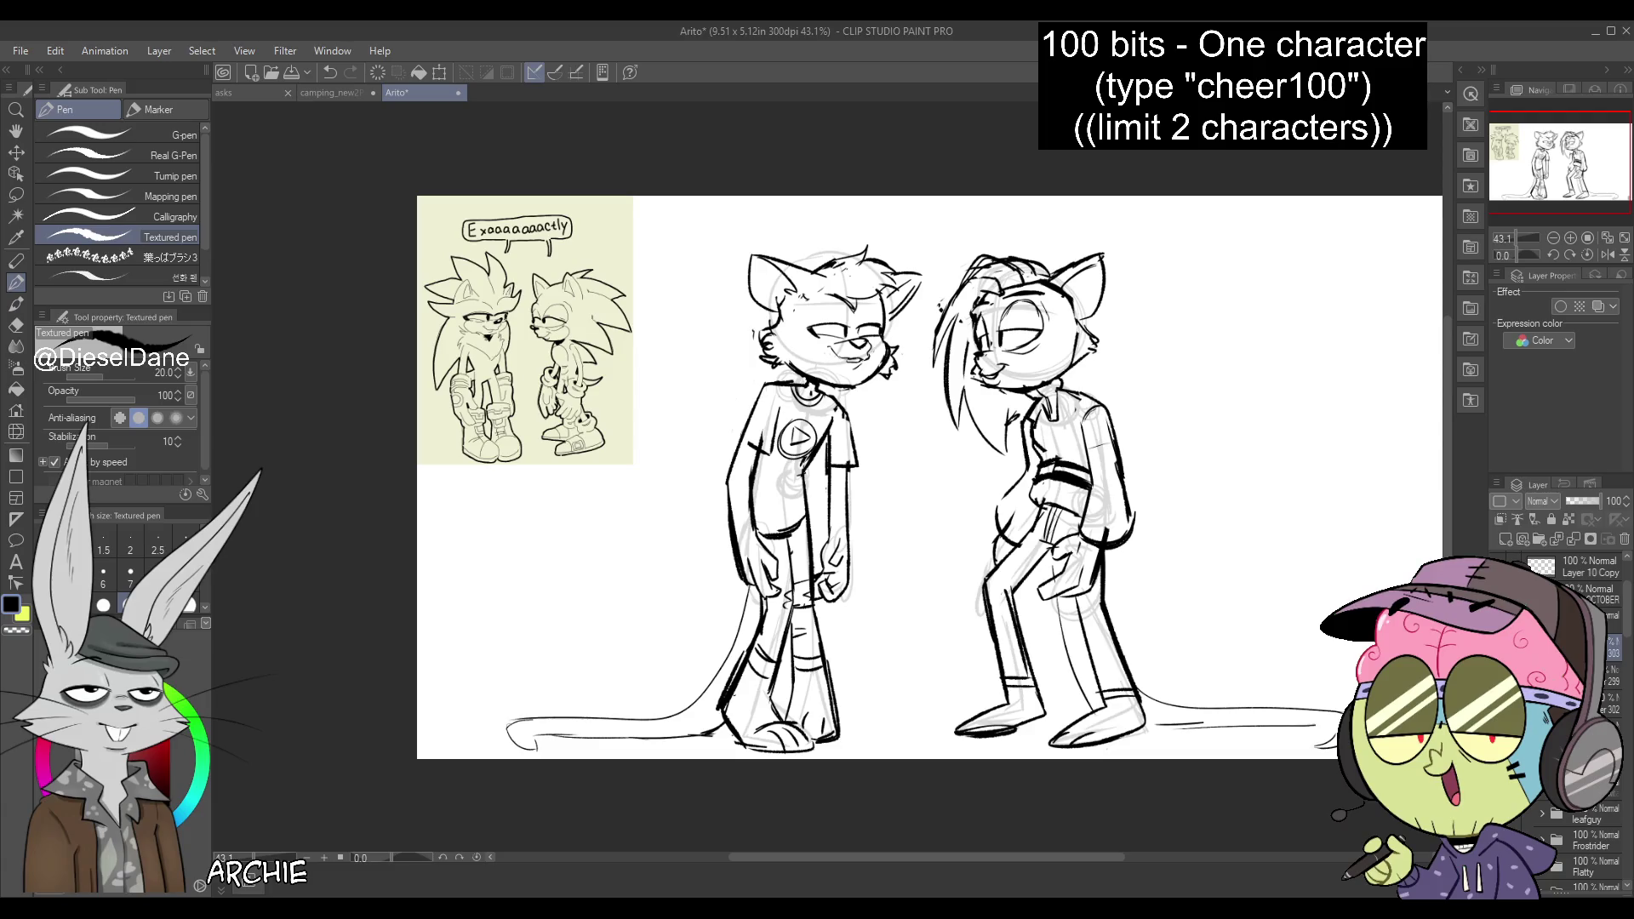
Hide the reference image and rough sketch layers, recentring the view on the lineart
click(1500, 596)
click(1500, 566)
drag(1583, 140, 1626, 162)
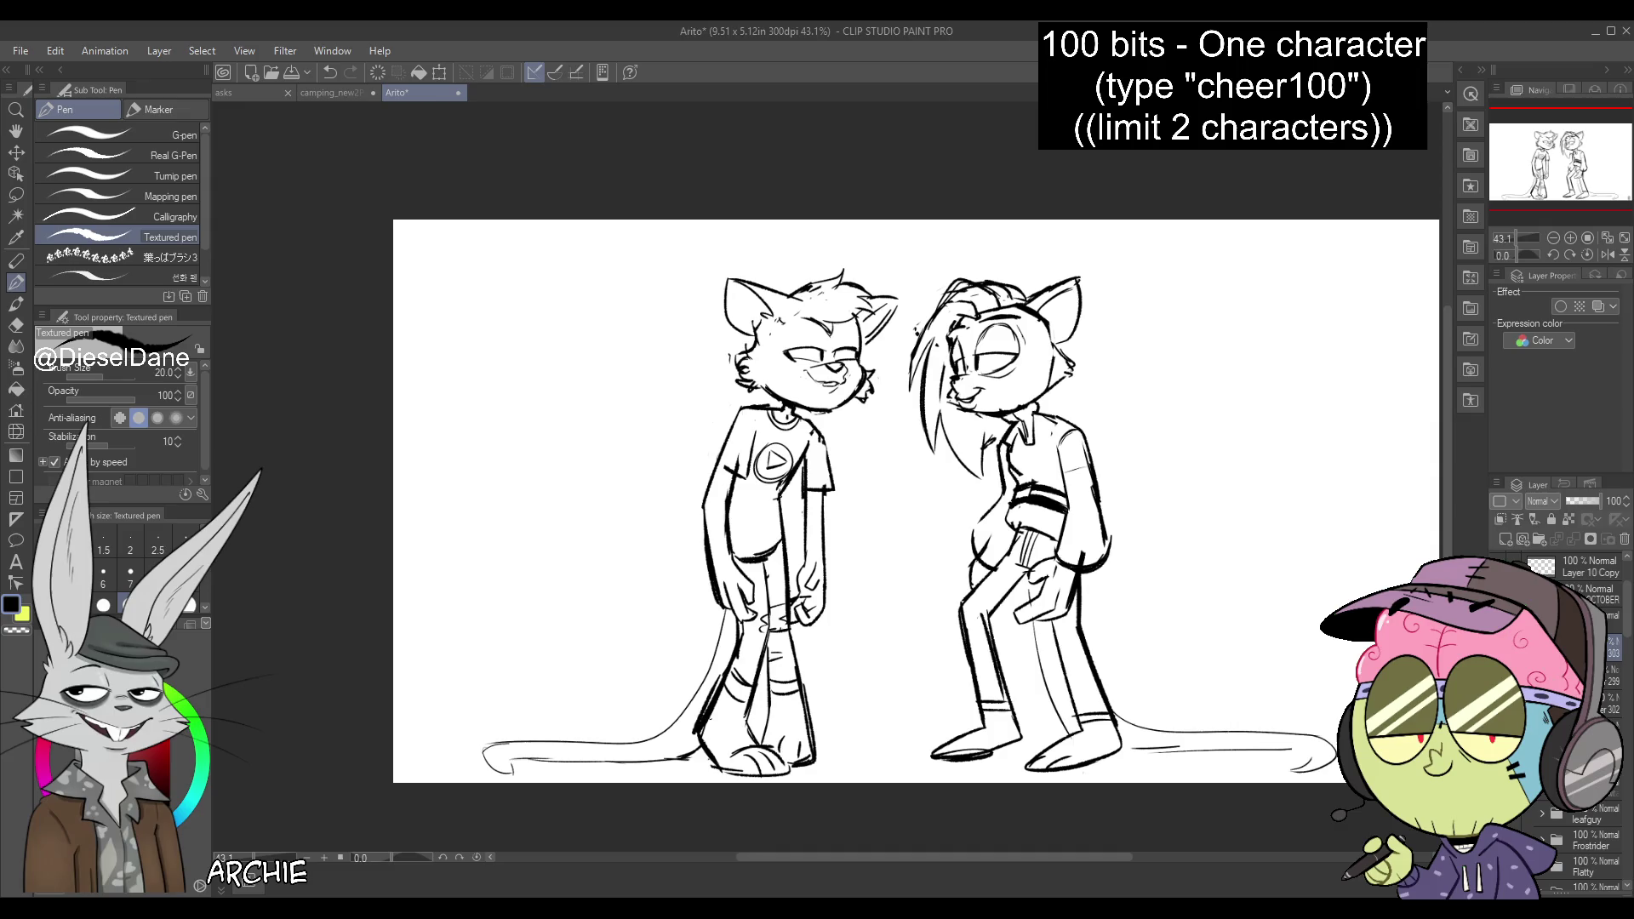
Enlarge the lineart toward the top right, then pen an 'E' above the T-shirt character
key(ctrl+t)
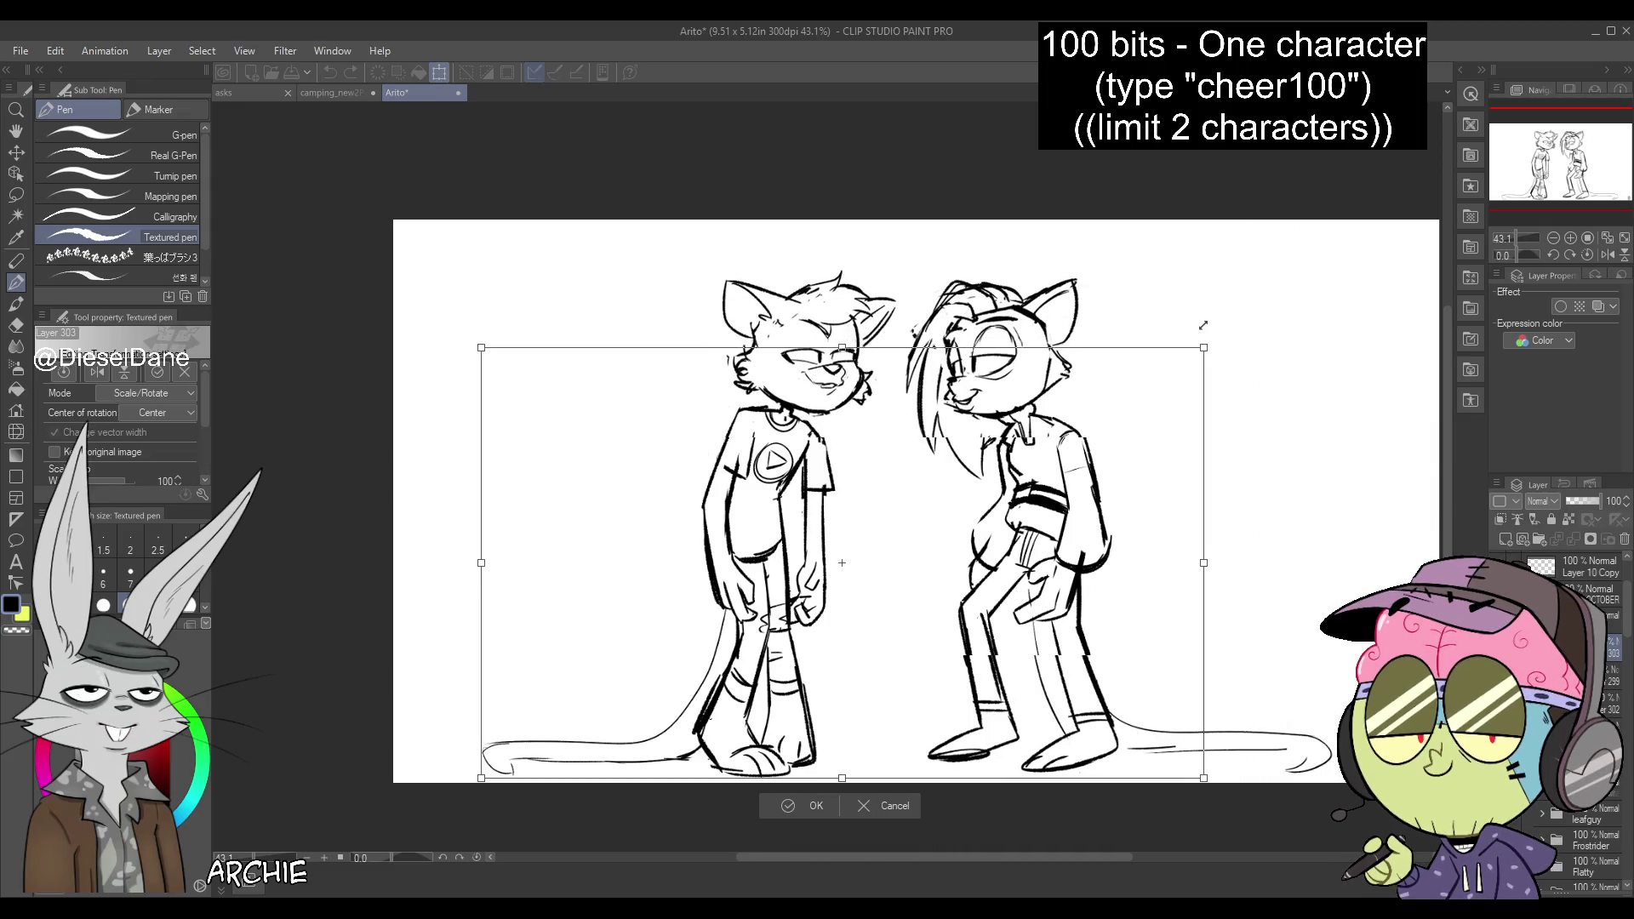
drag(1203, 325, 1313, 268)
mouse_move(1045, 539)
mouse_down()
mouse_move(1059, 517)
mouse_move(1038, 495)
mouse_up()
key(Return)
drag(824, 235, 824, 252)
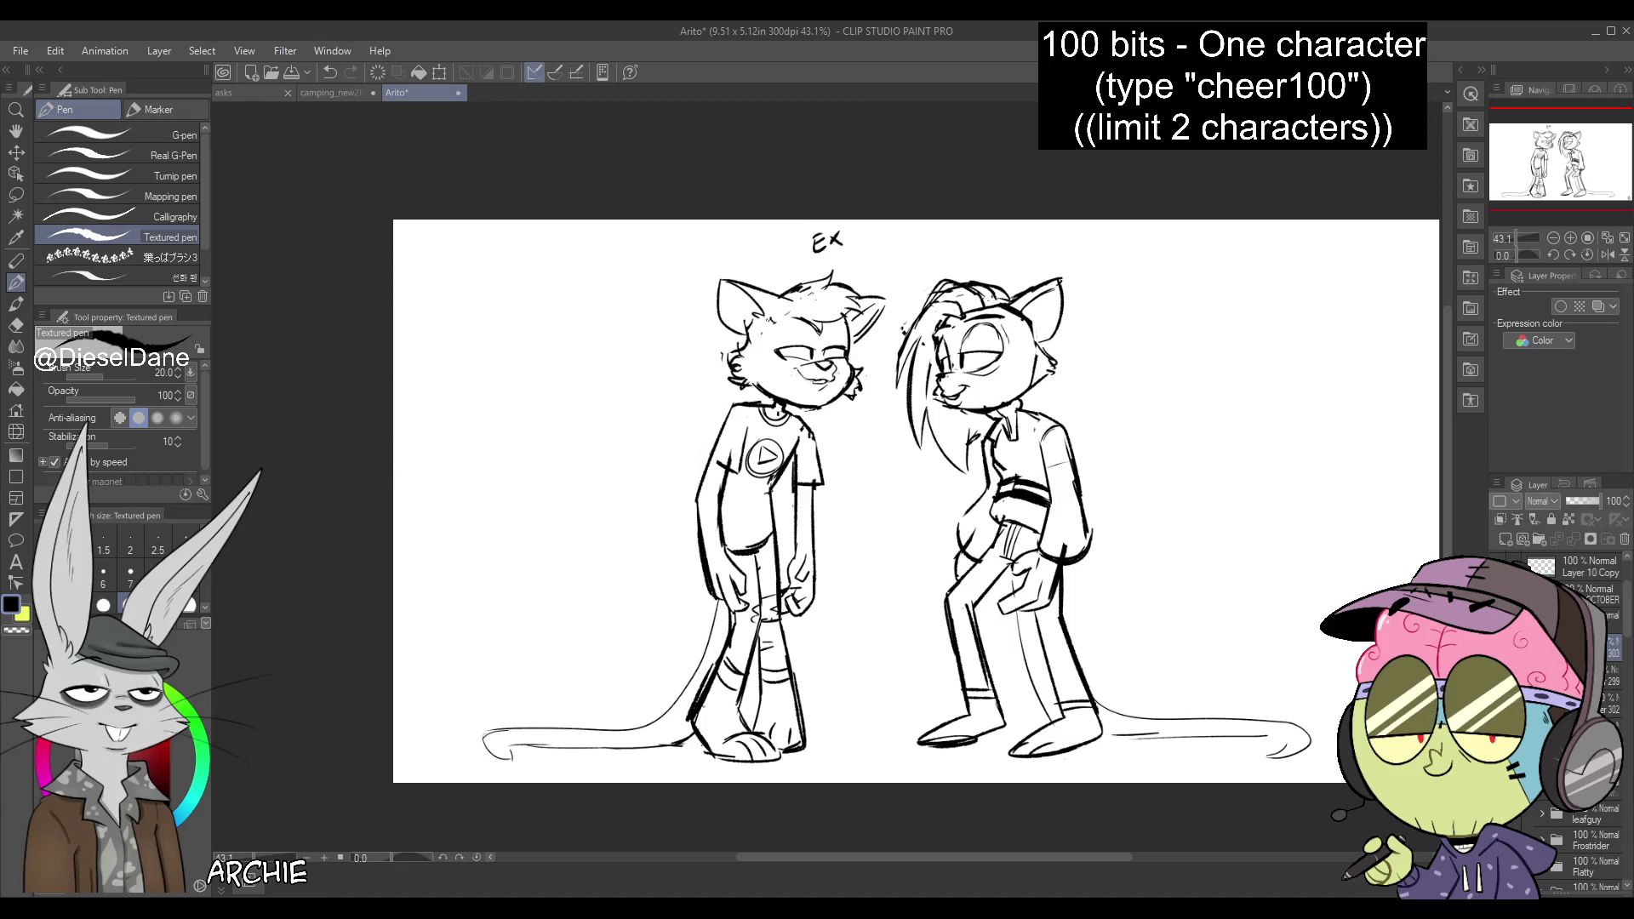
Show the reference again and letter 'Exaaaaaactly' with a speech bubble around it
key(ctrl+v)
drag(861, 243, 990, 245)
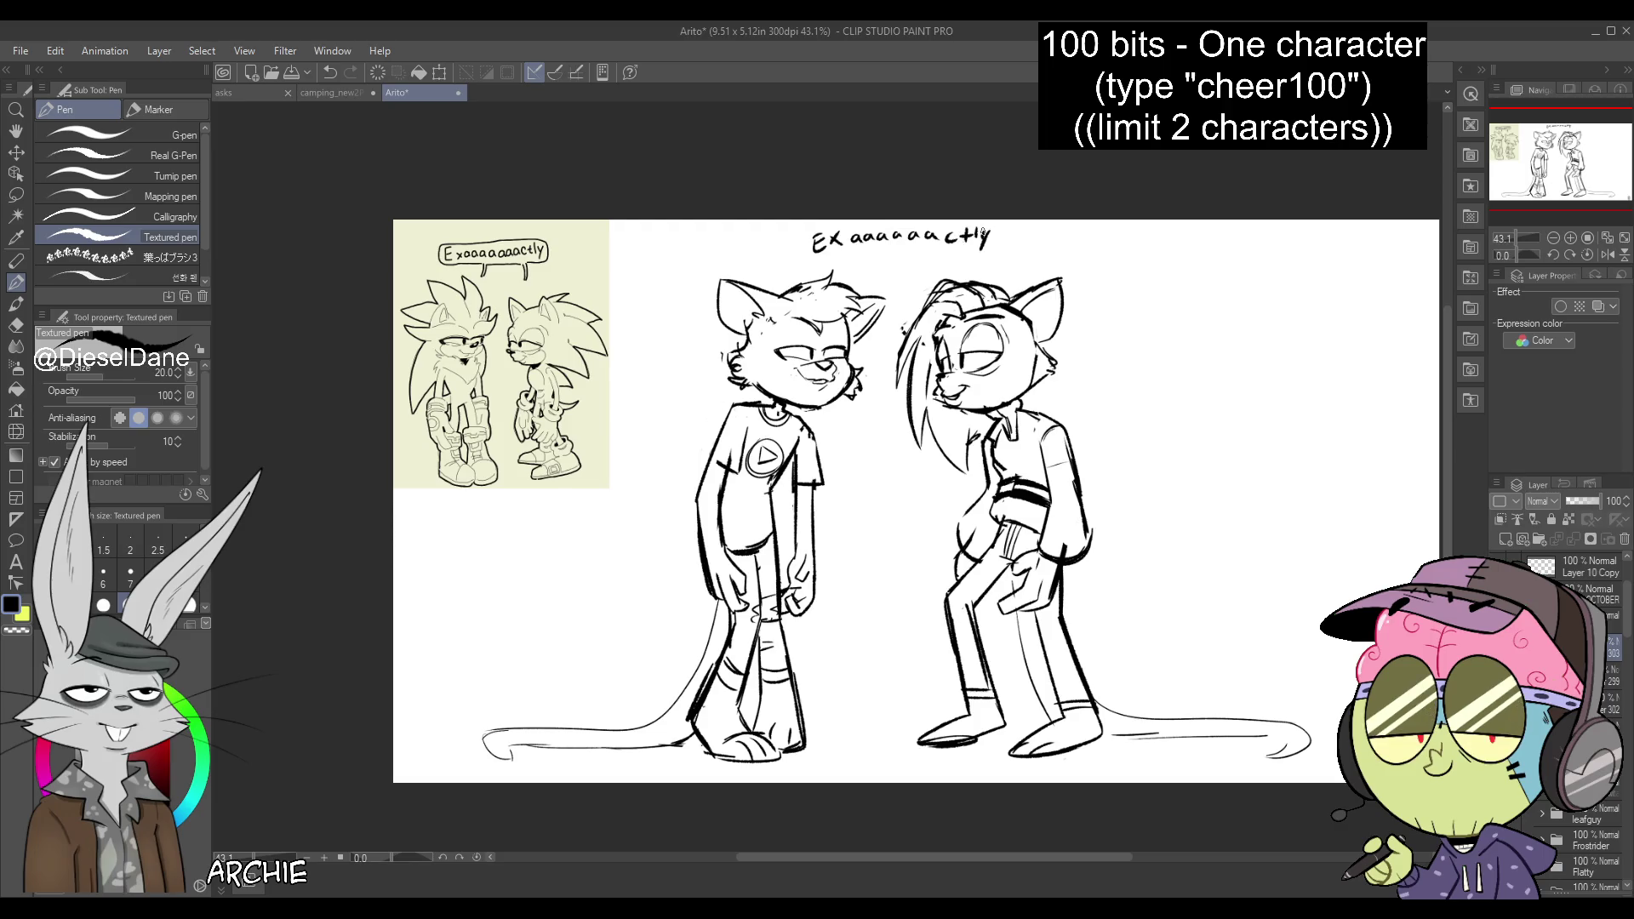
mouse_move(795, 227)
mouse_down()
mouse_move(869, 261)
mouse_move(1010, 254)
mouse_move(1023, 228)
mouse_up()
Nudge the drawing slightly up and right, then redraw the hoodie character's eye
key(ctrl+t)
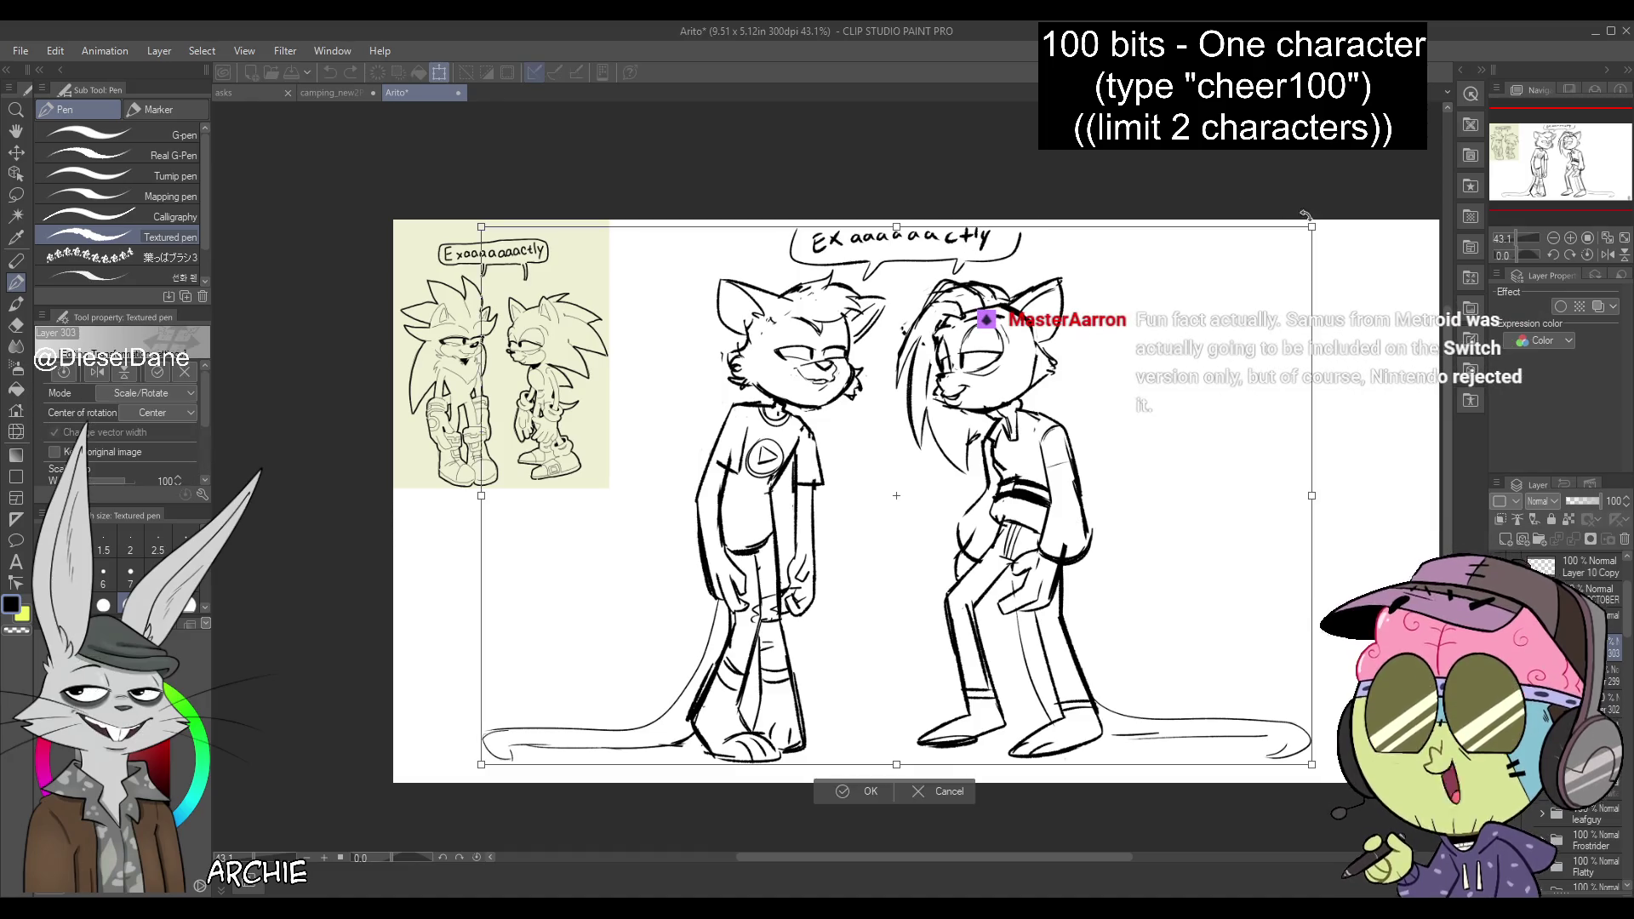
drag(1292, 246, 1296, 236)
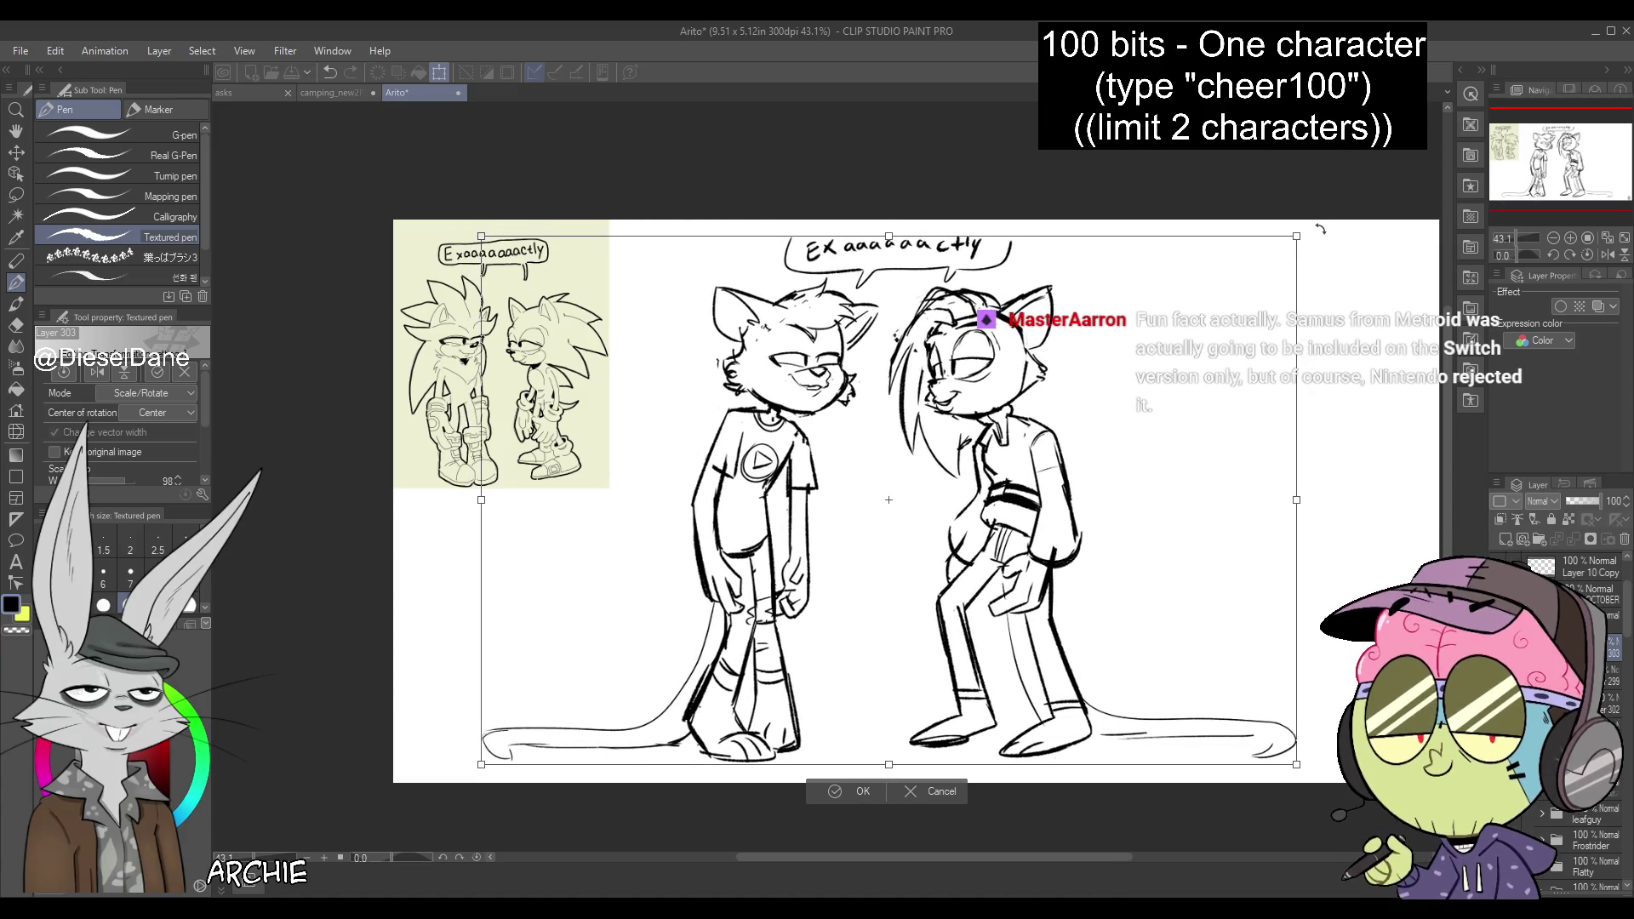
key(Return)
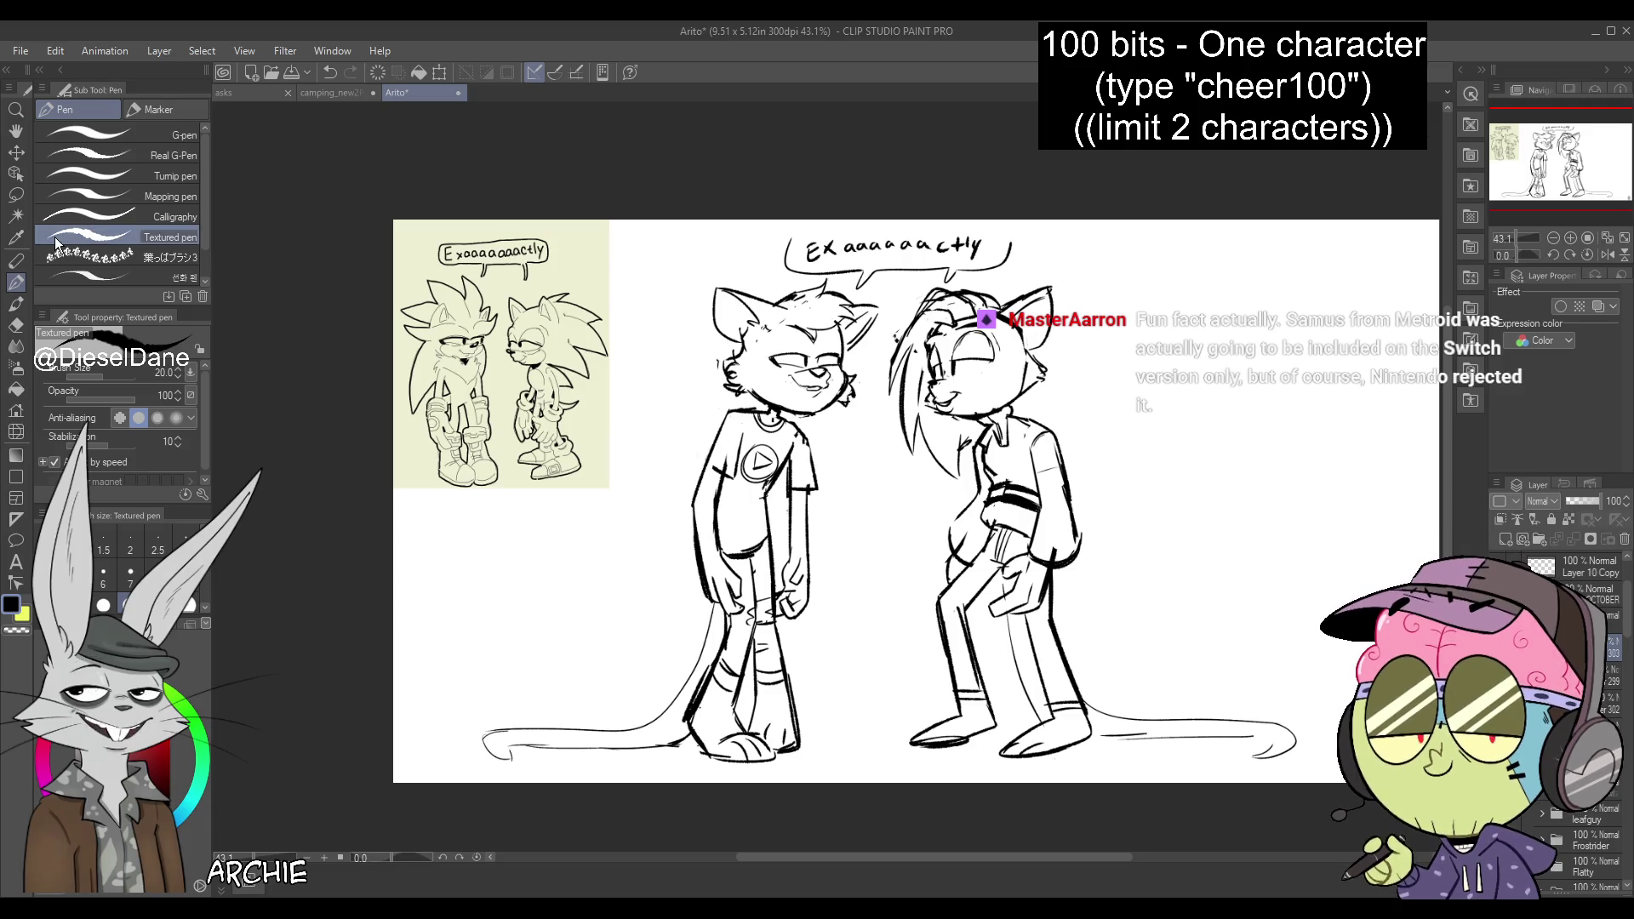
drag(959, 369, 989, 361)
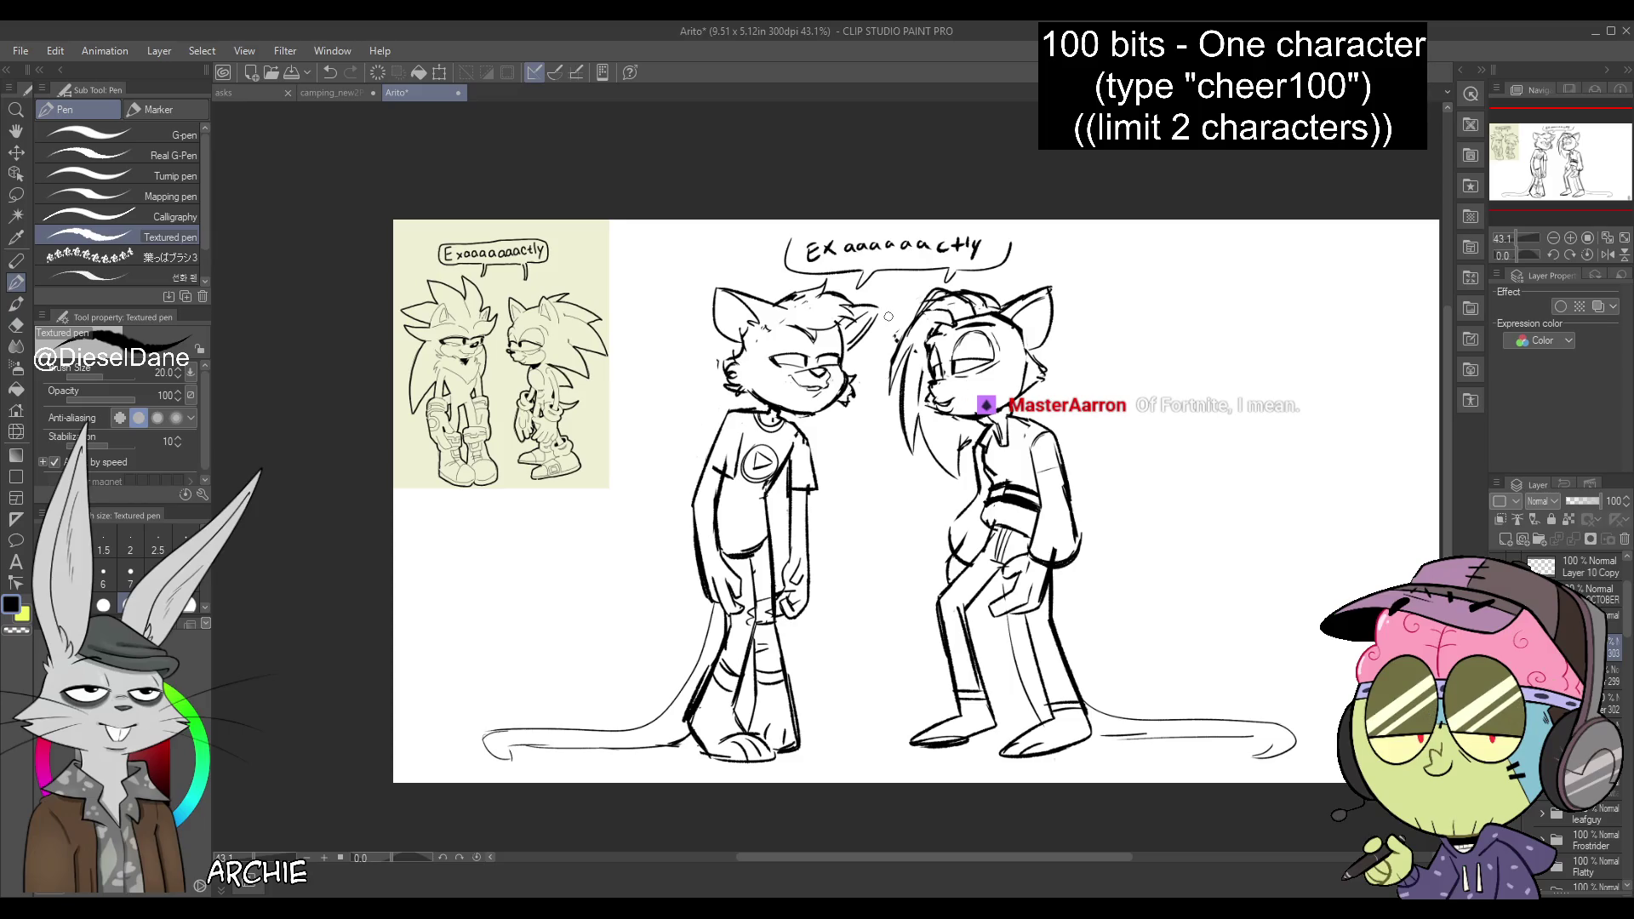
Lasso the hoodie character's eye, nudge it into place, deselect and return to the Textured pen
key(m)
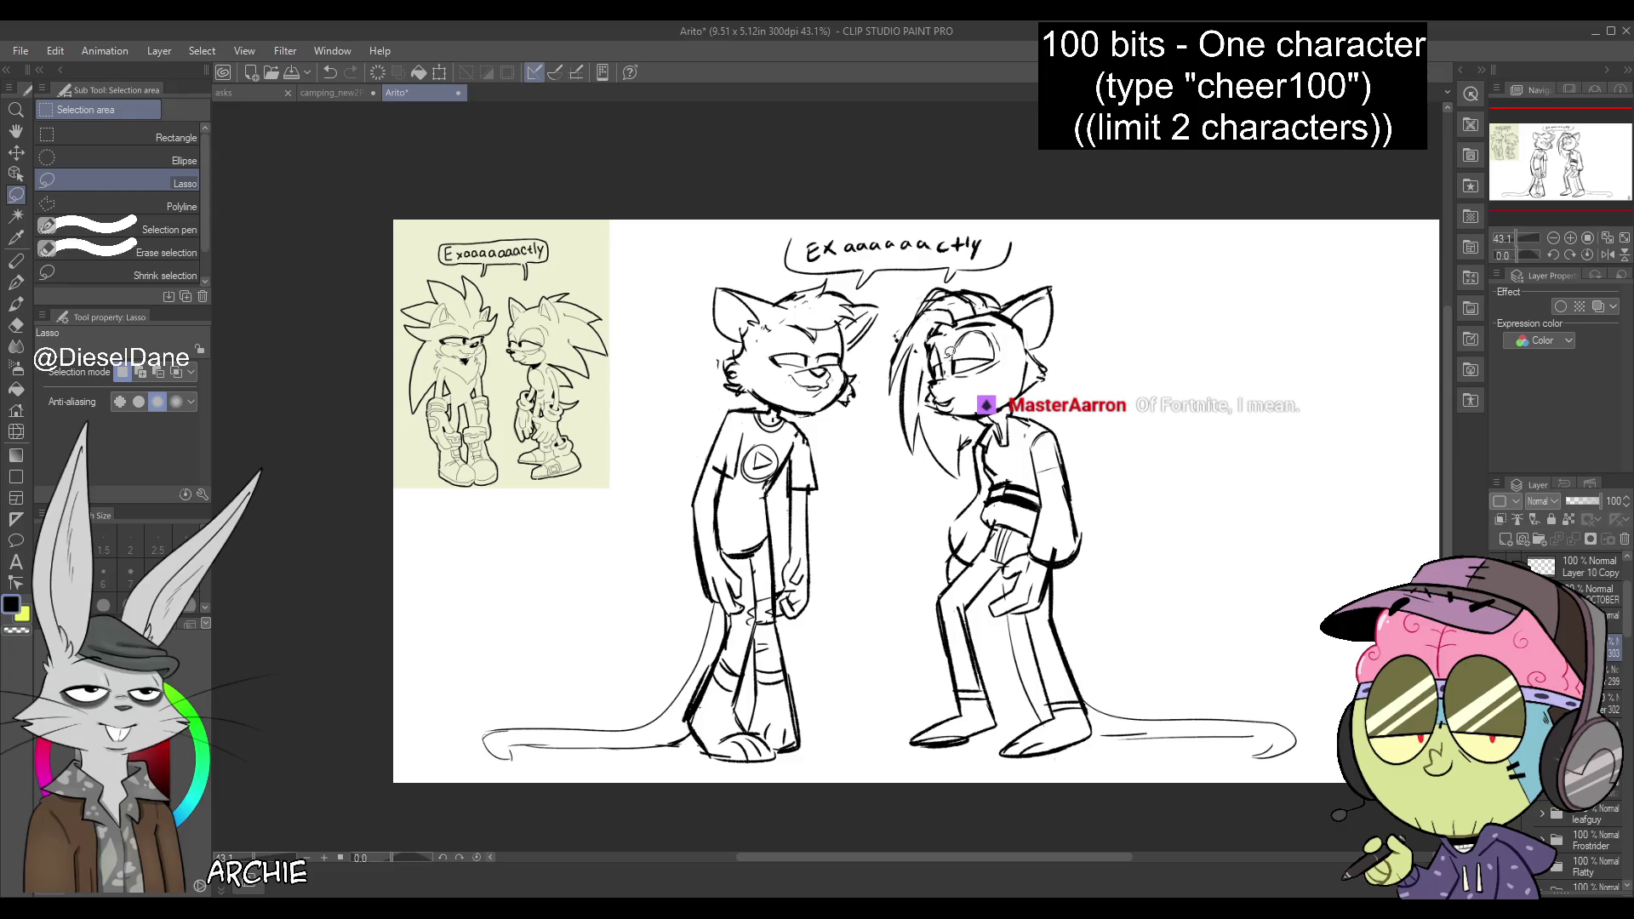
mouse_move(936, 356)
mouse_down()
mouse_move(936, 396)
mouse_move(1009, 315)
mouse_move(945, 334)
mouse_up()
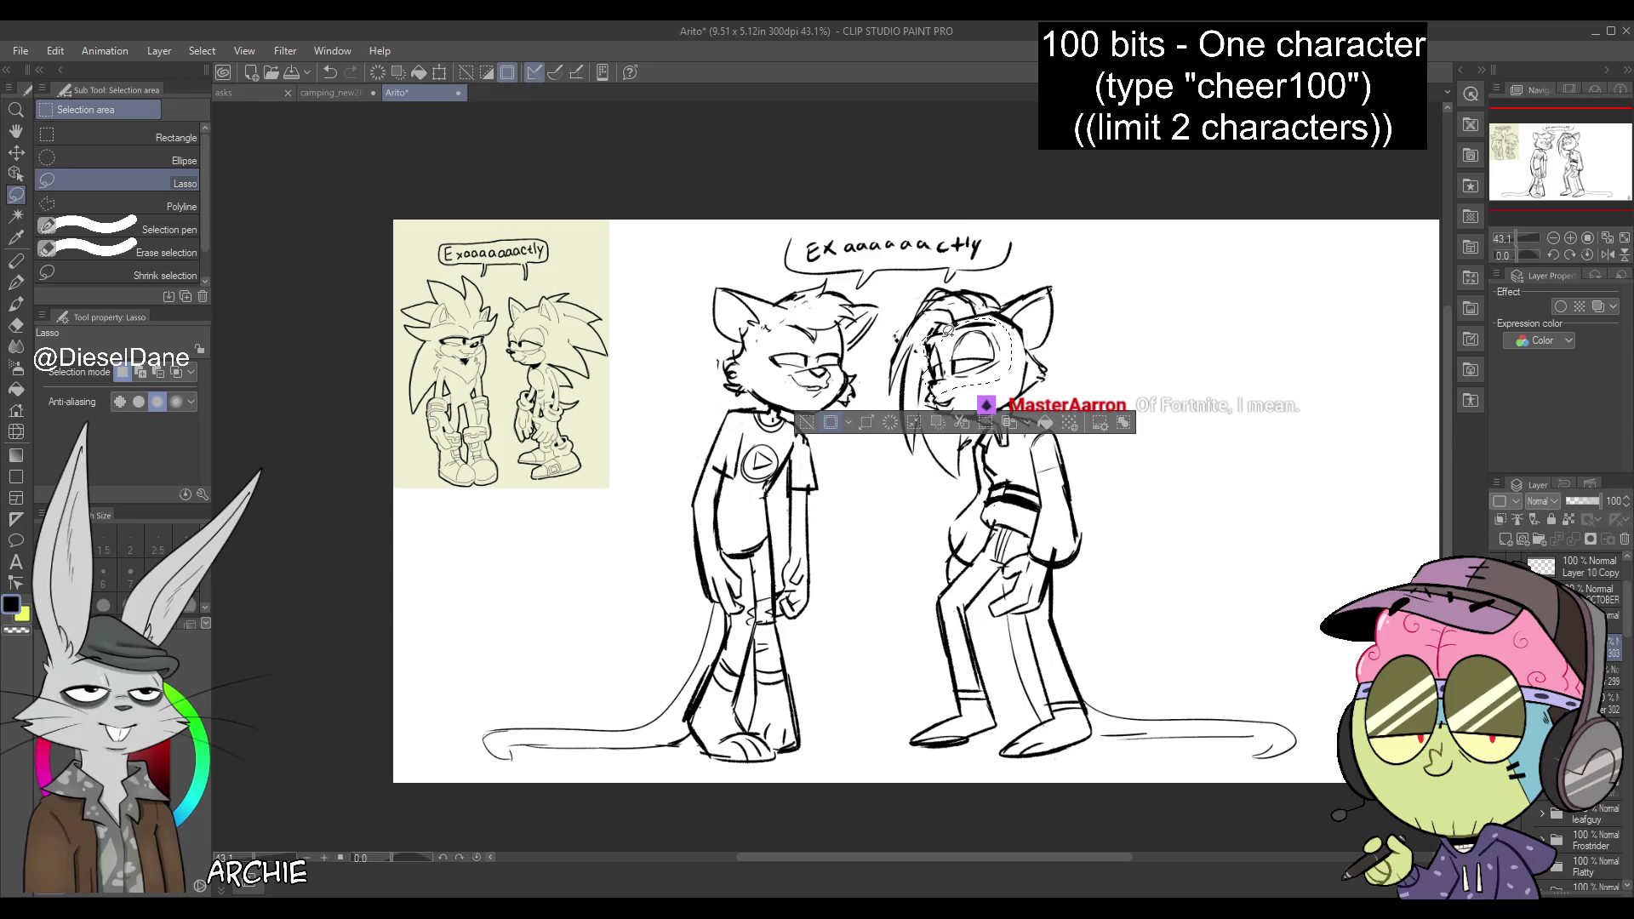
key(k)
drag(1000, 338, 1003, 342)
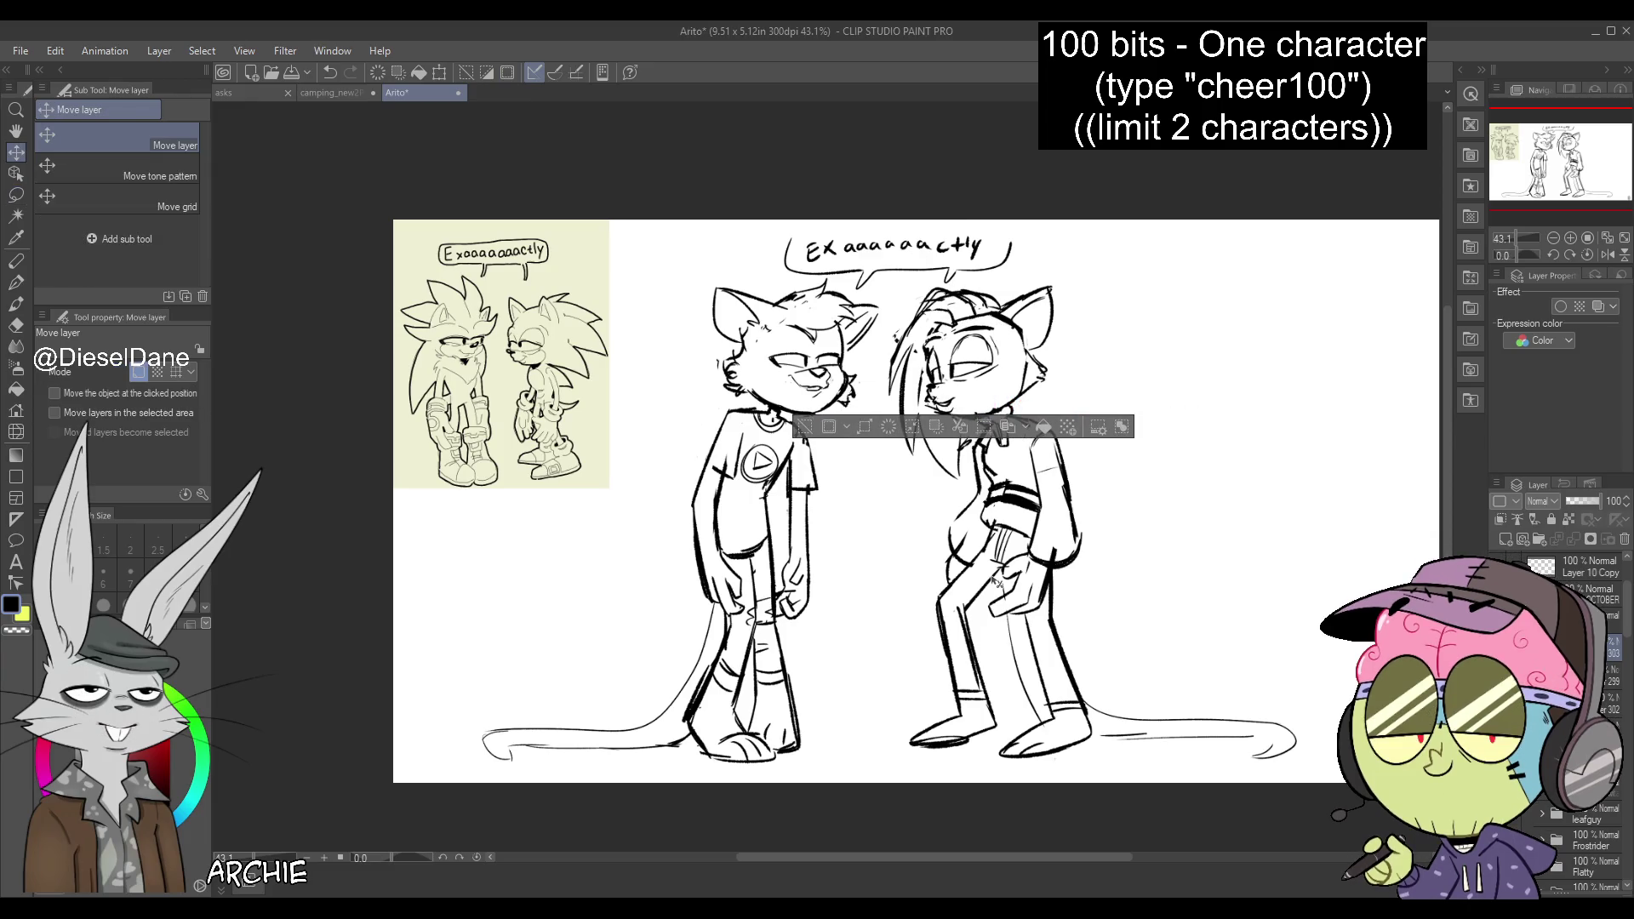
key(ctrl+d)
key(b)
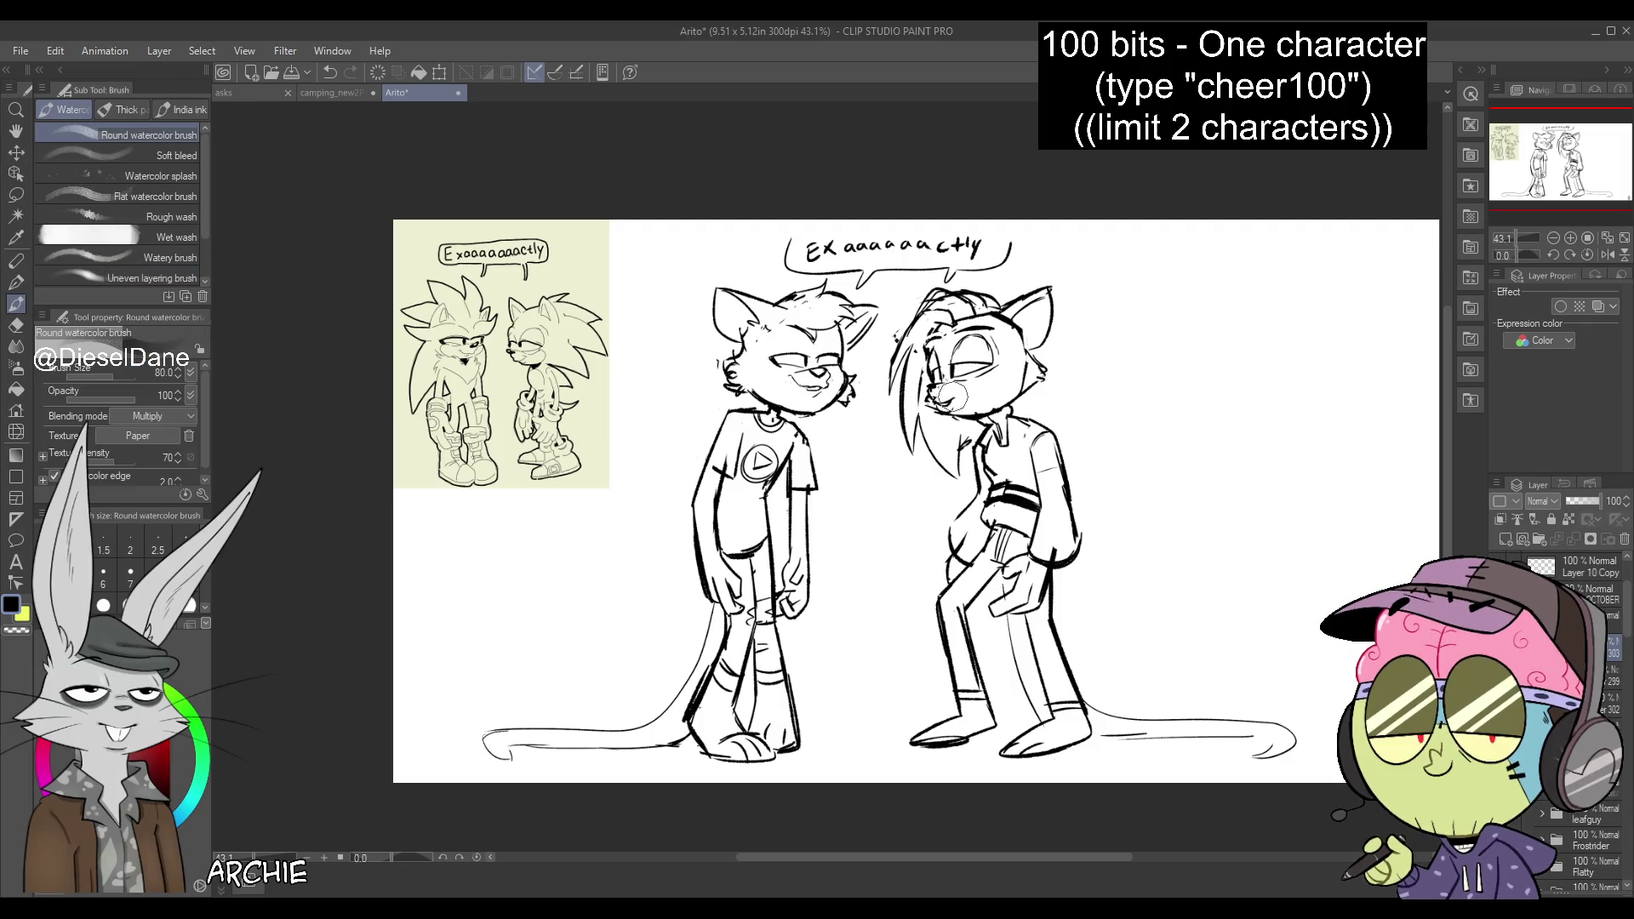
key(p)
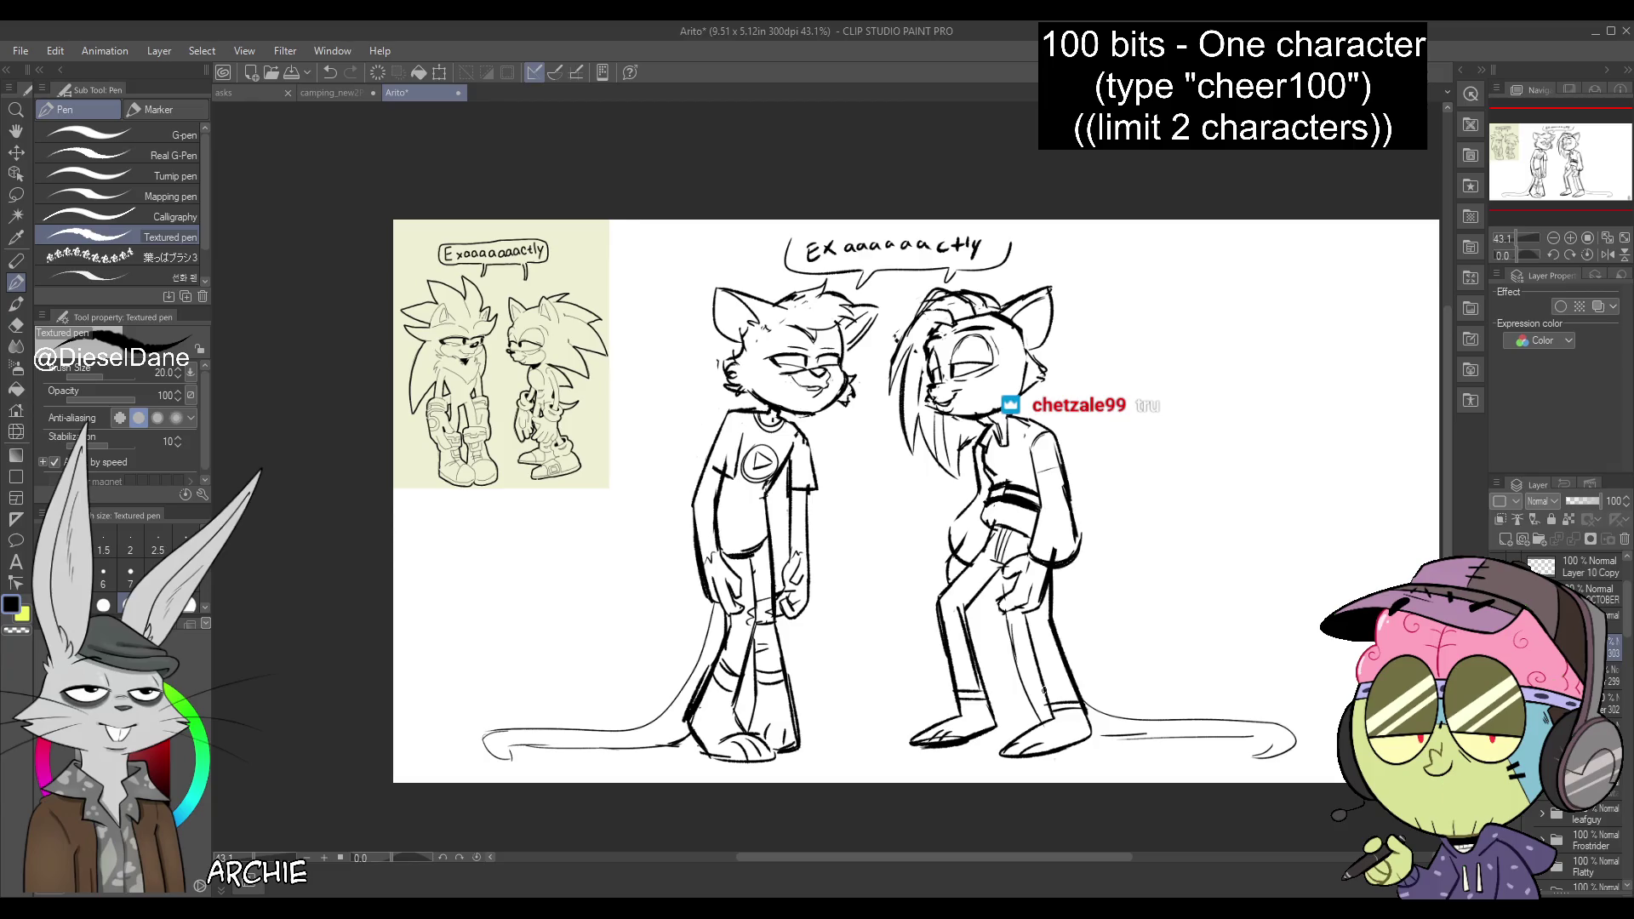
Close the bubble's top, retouch the eye, then add a new layer and clear to a blank canvas
drag(787, 230, 953, 226)
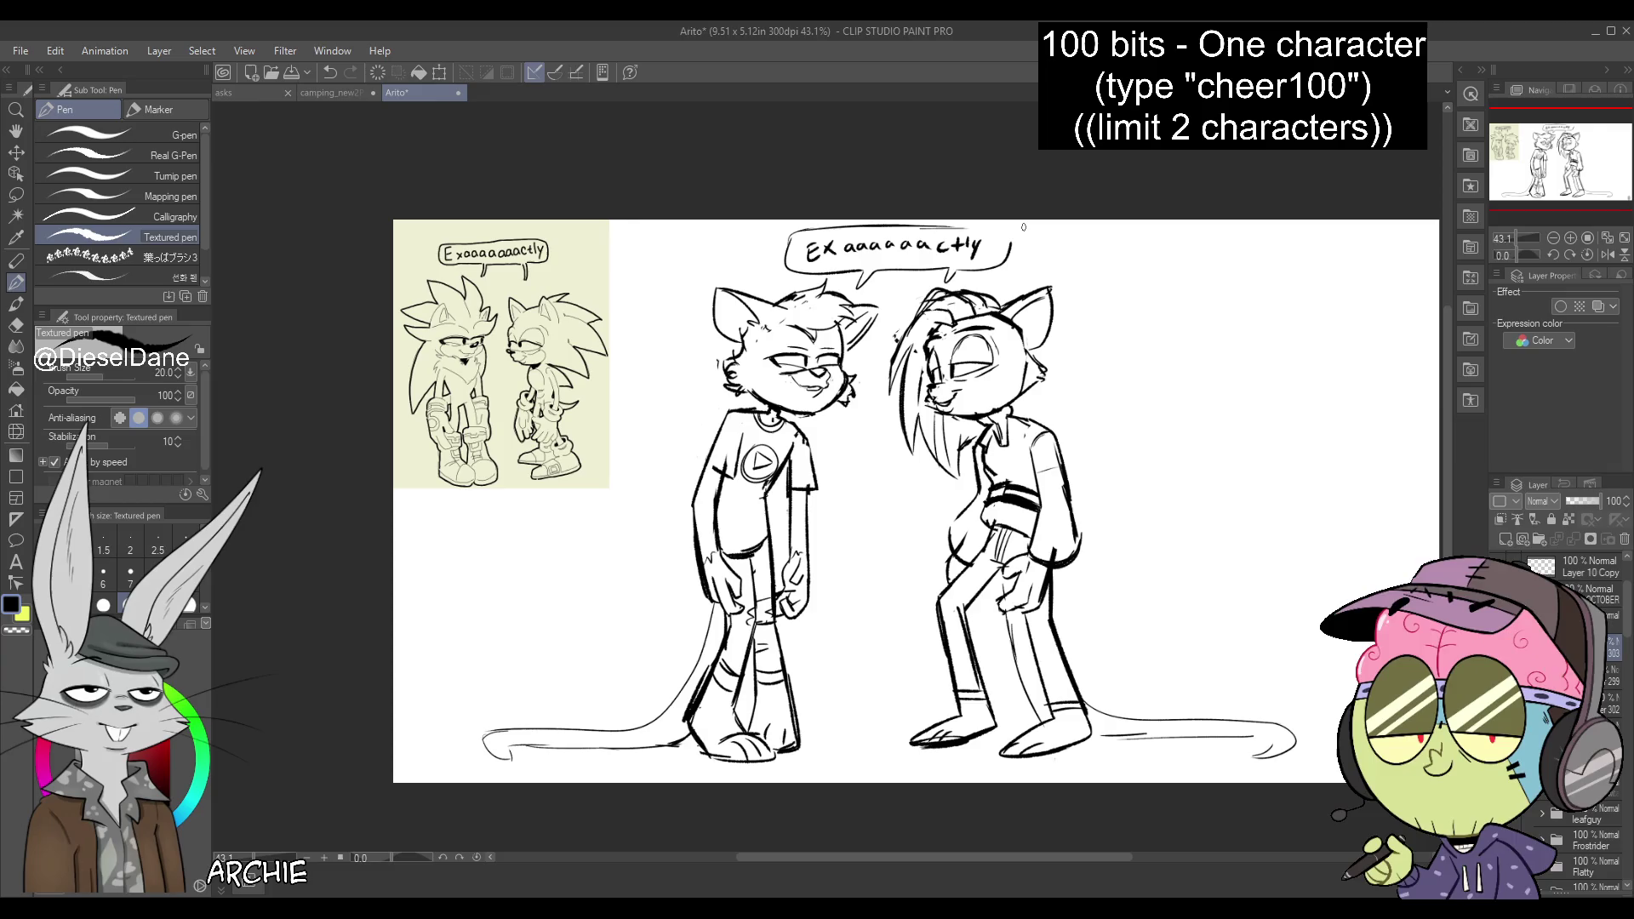
drag(960, 363, 1000, 360)
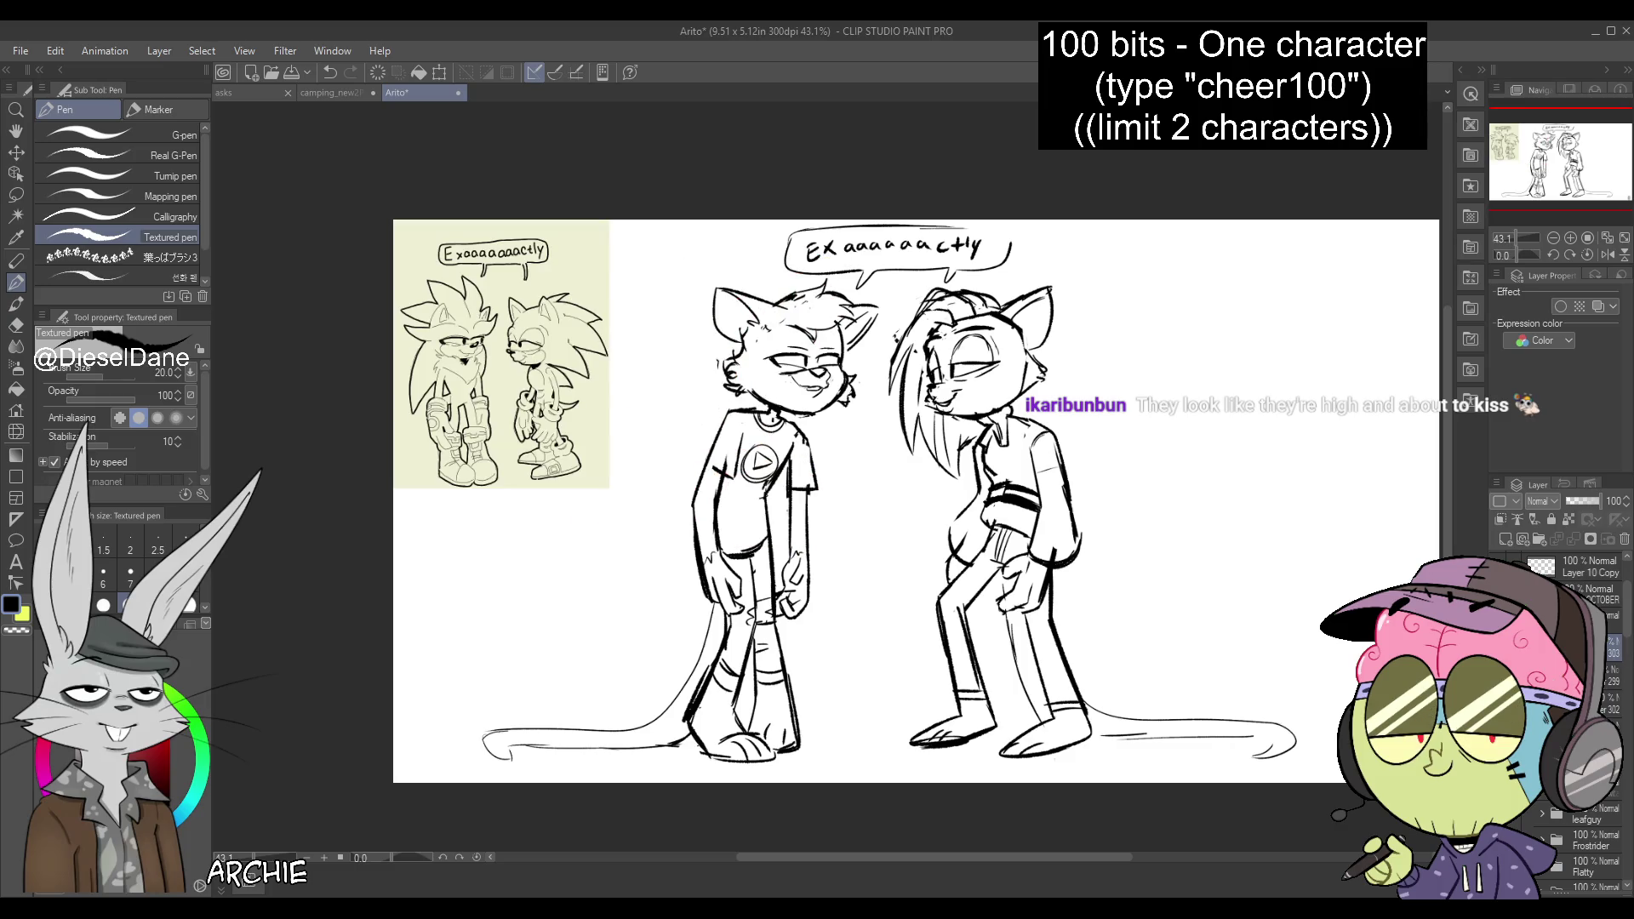
click(1600, 615)
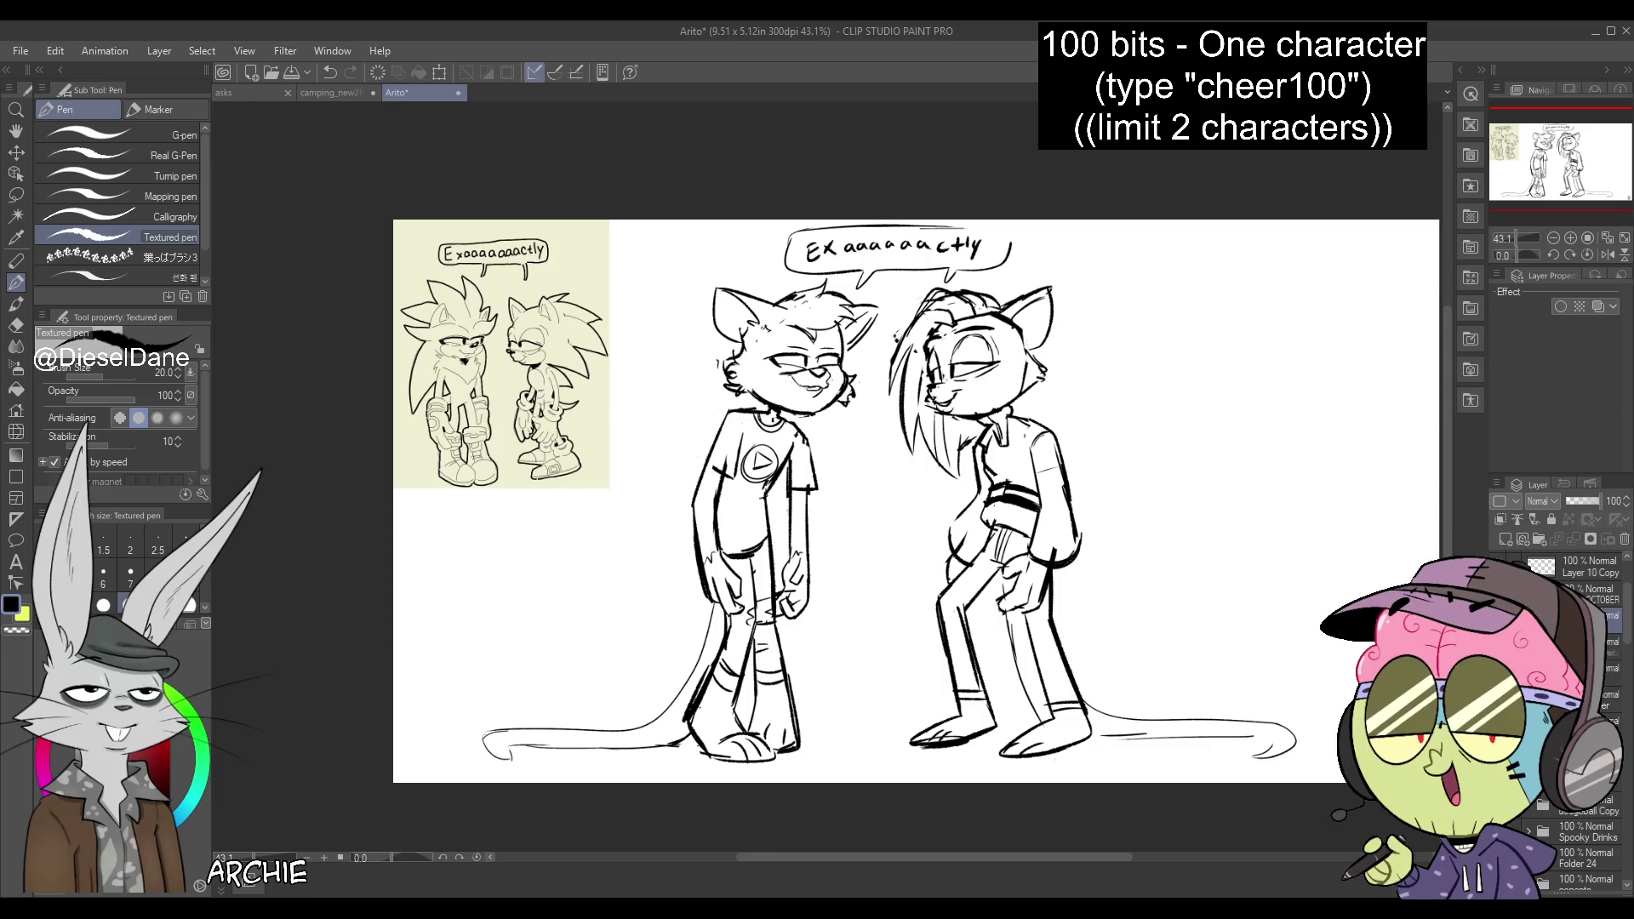
click(1529, 543)
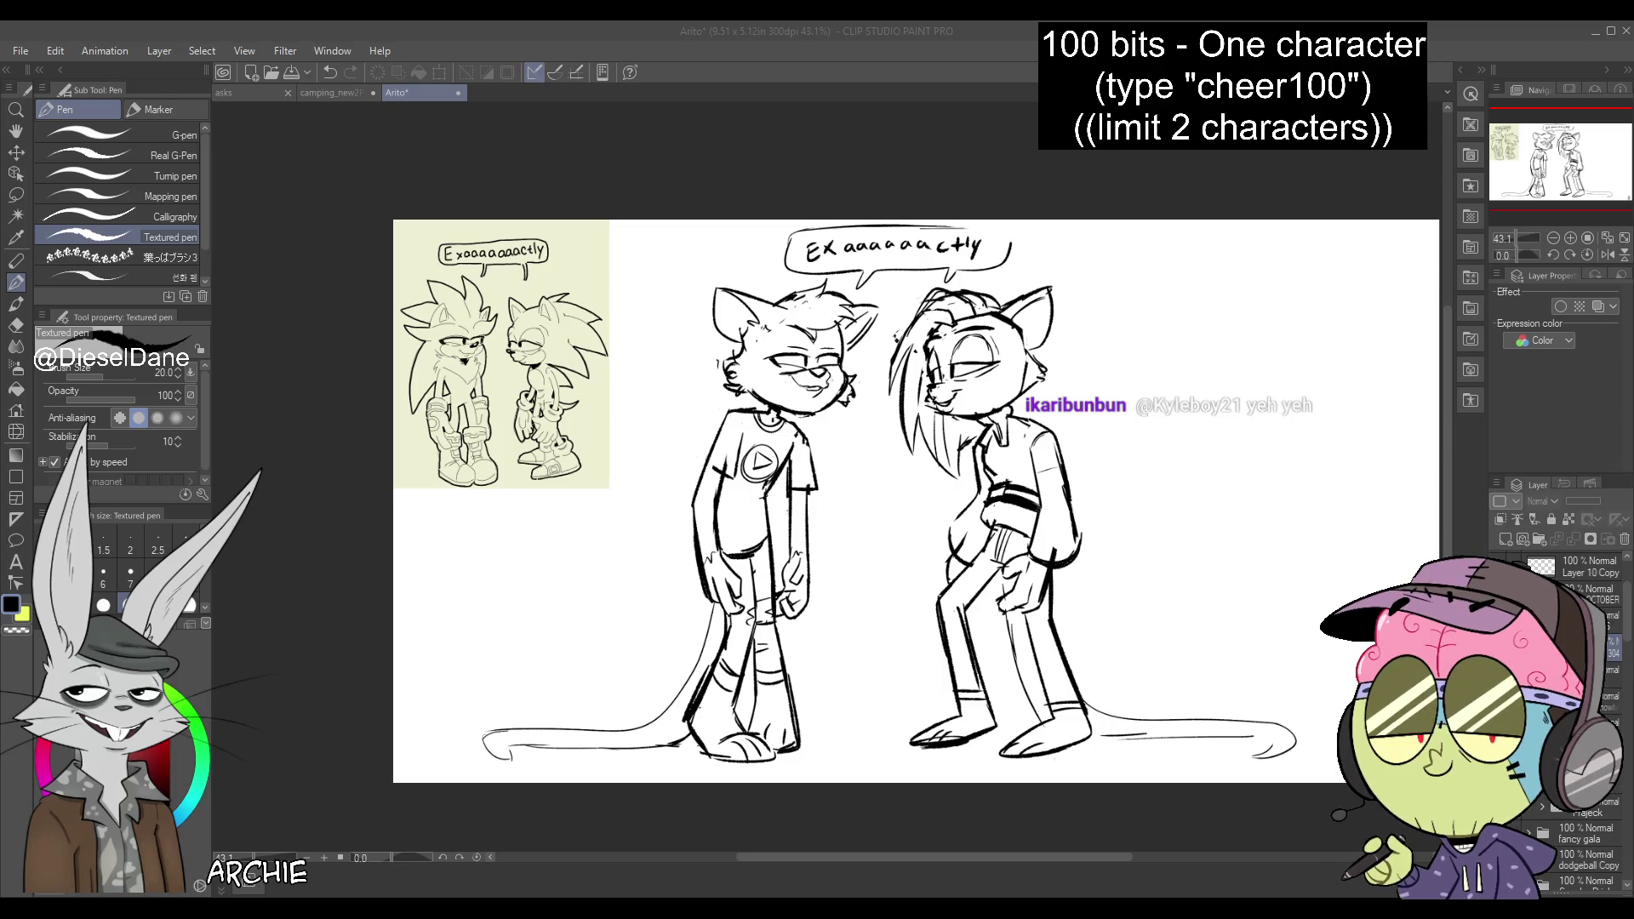
key(Delete)
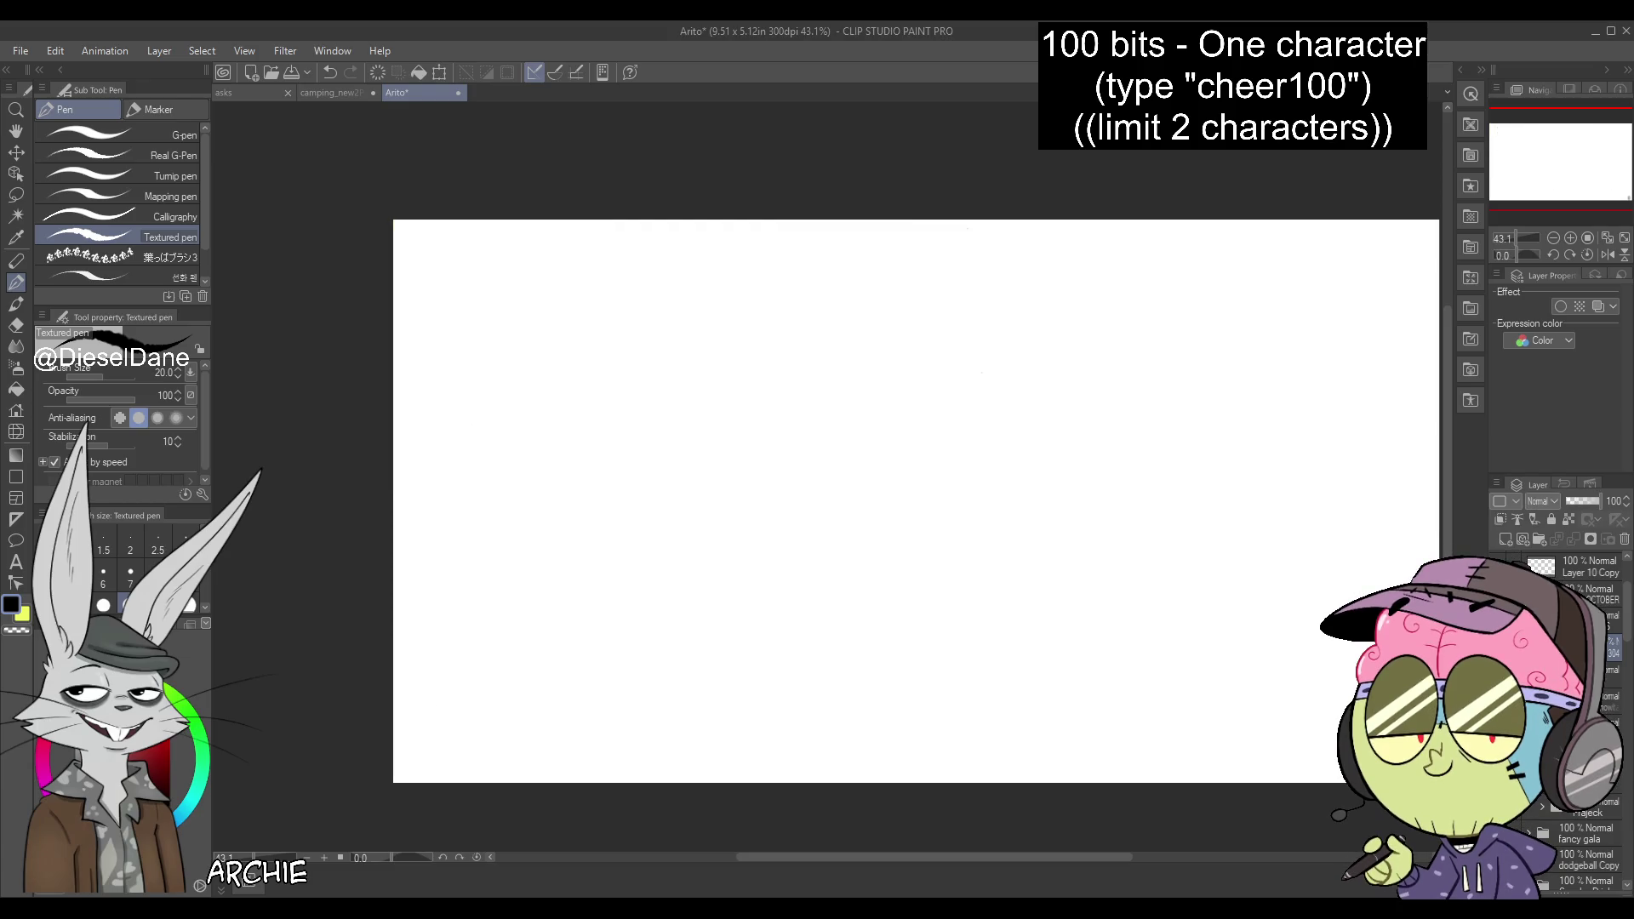
Paste the brick-character and Zangief wrestler references, undo wrong pastes, and move the wrestler below
key(ctrl+v)
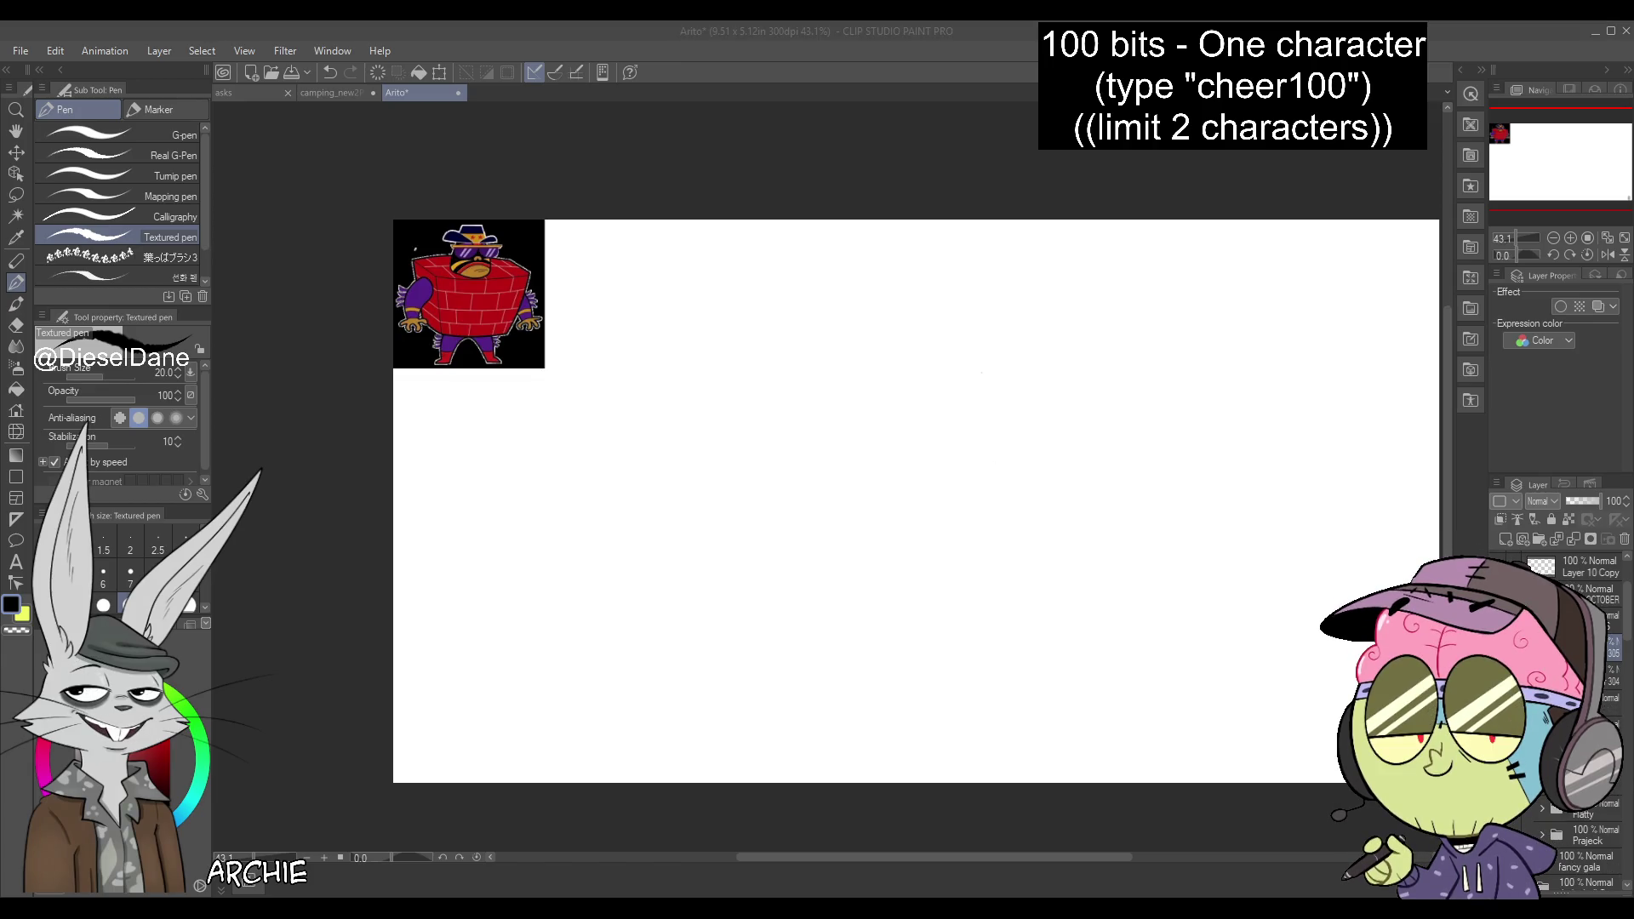
key(ctrl+v)
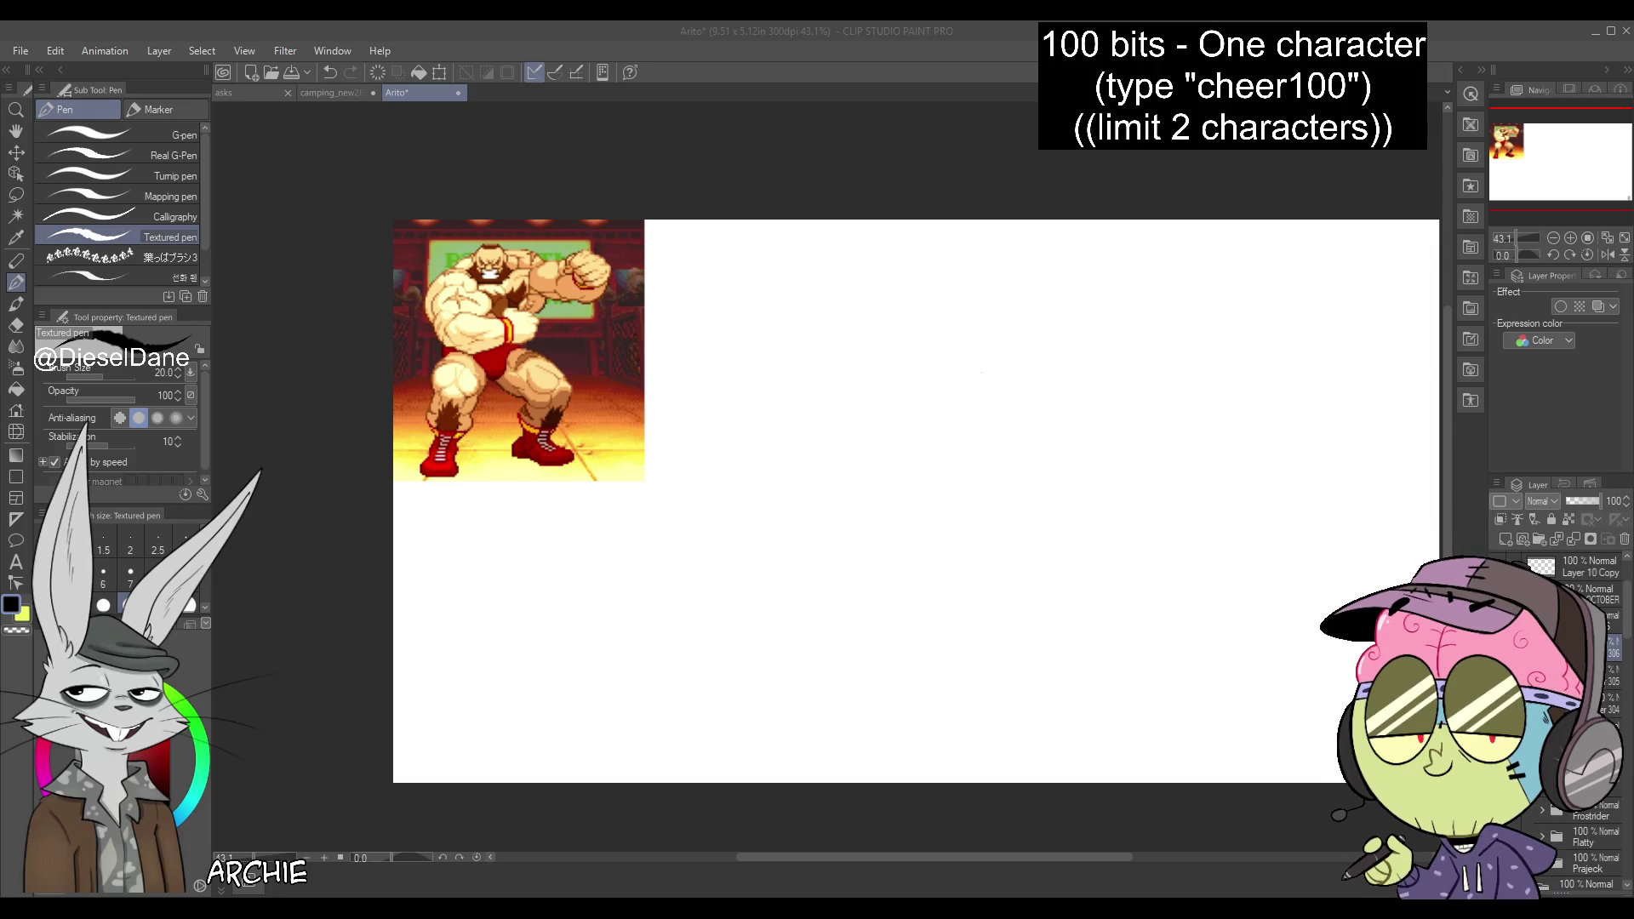
click(1534, 530)
click(1540, 542)
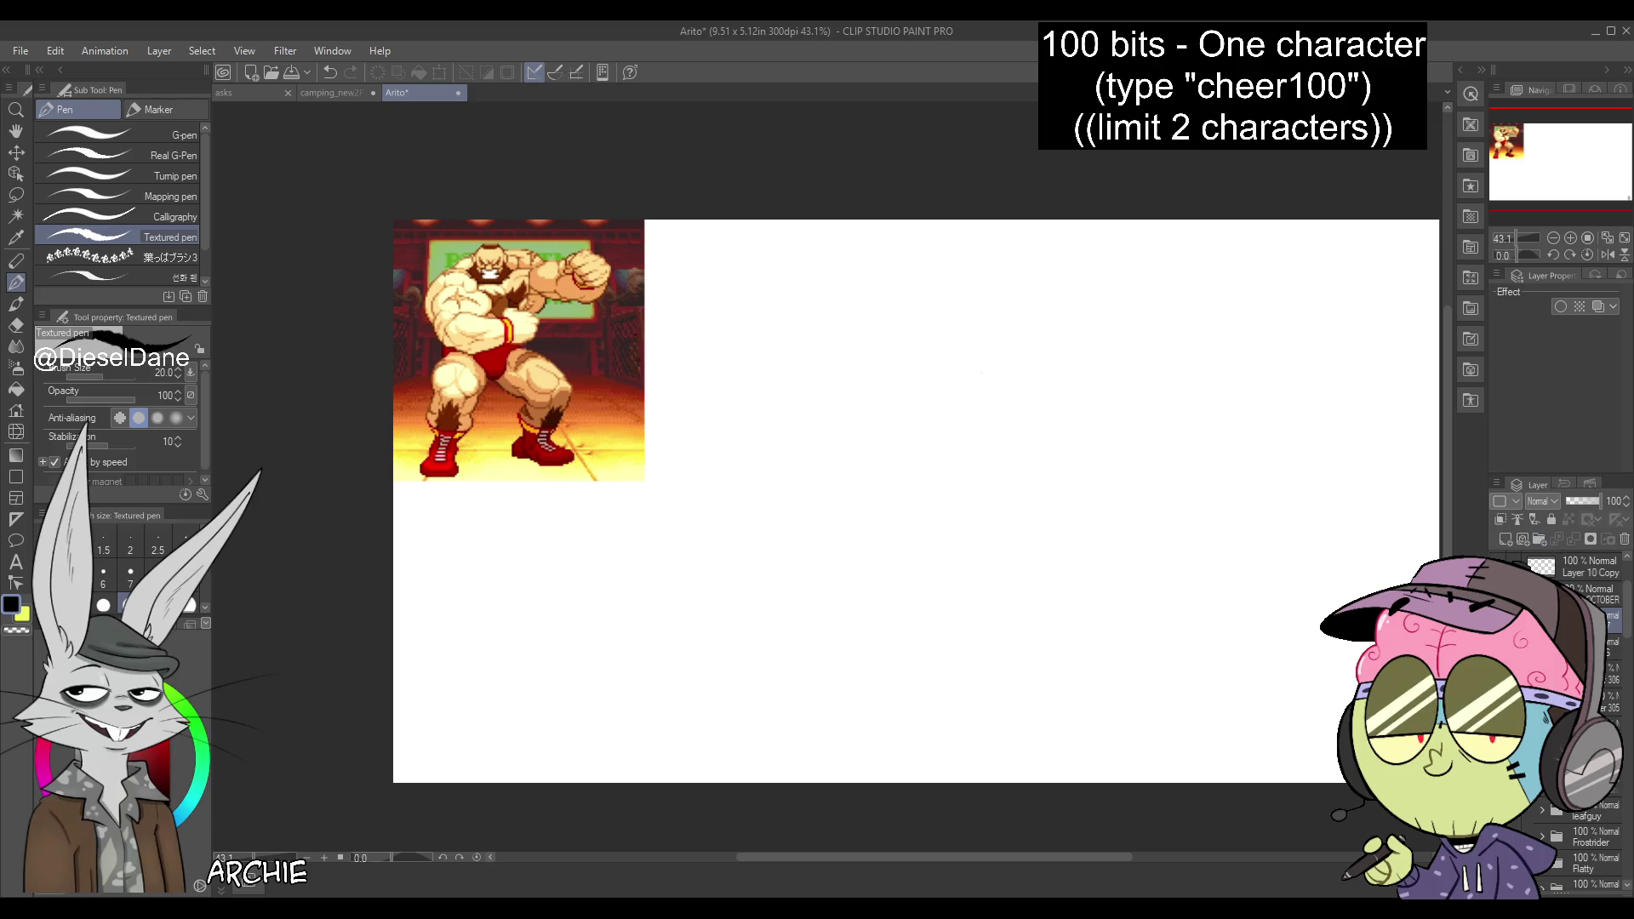
key(ctrl+v)
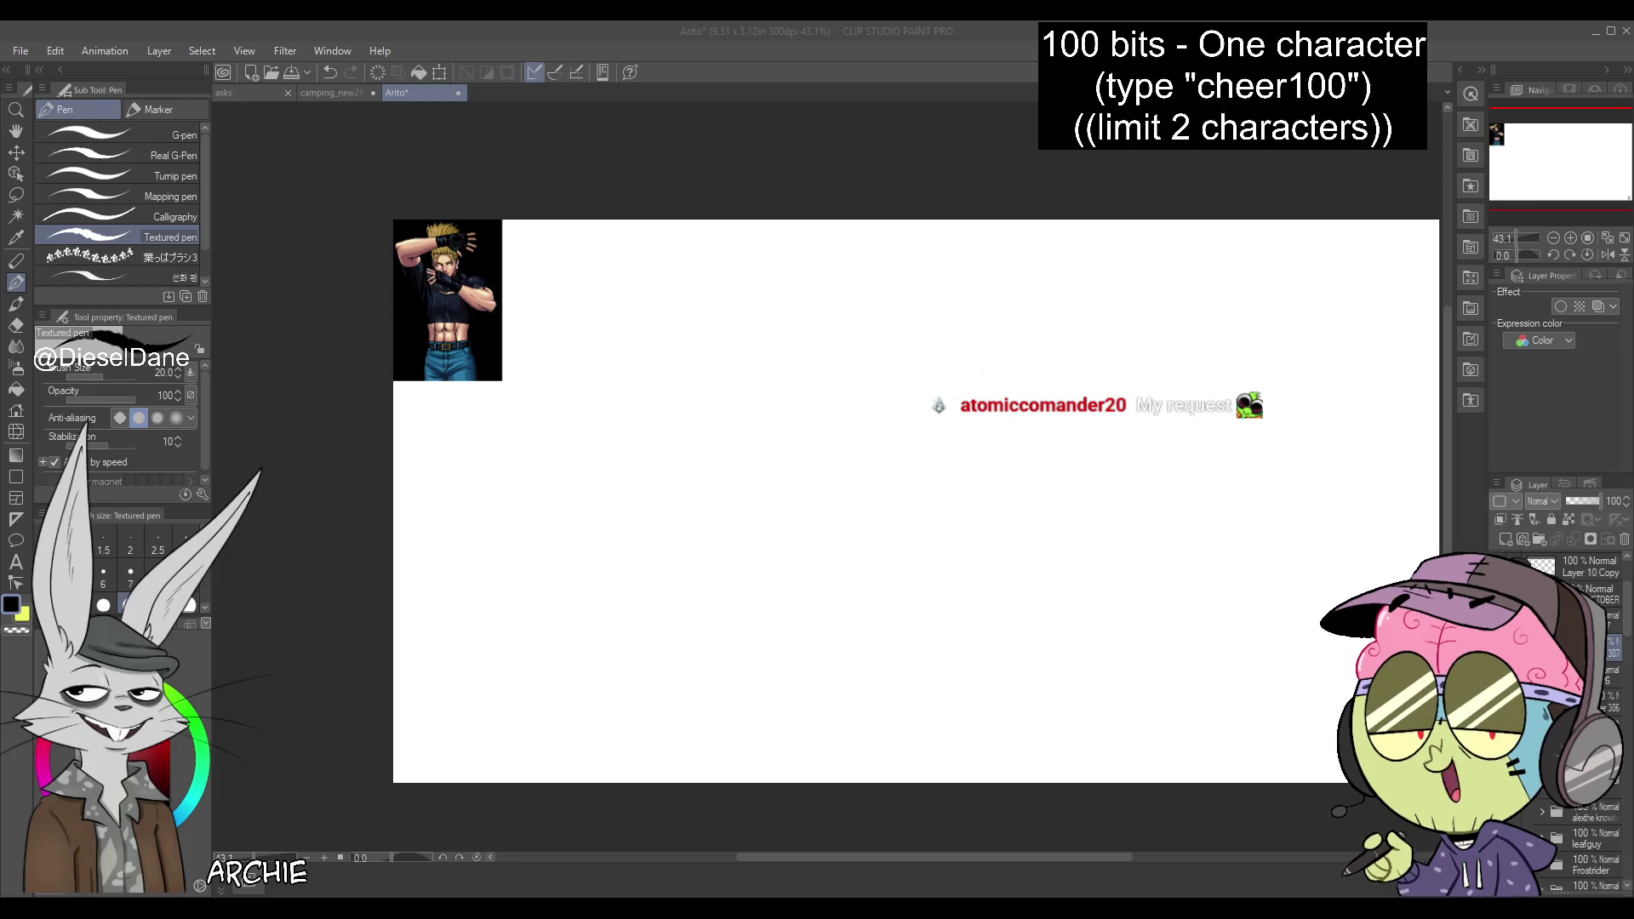
key(ctrl+v)
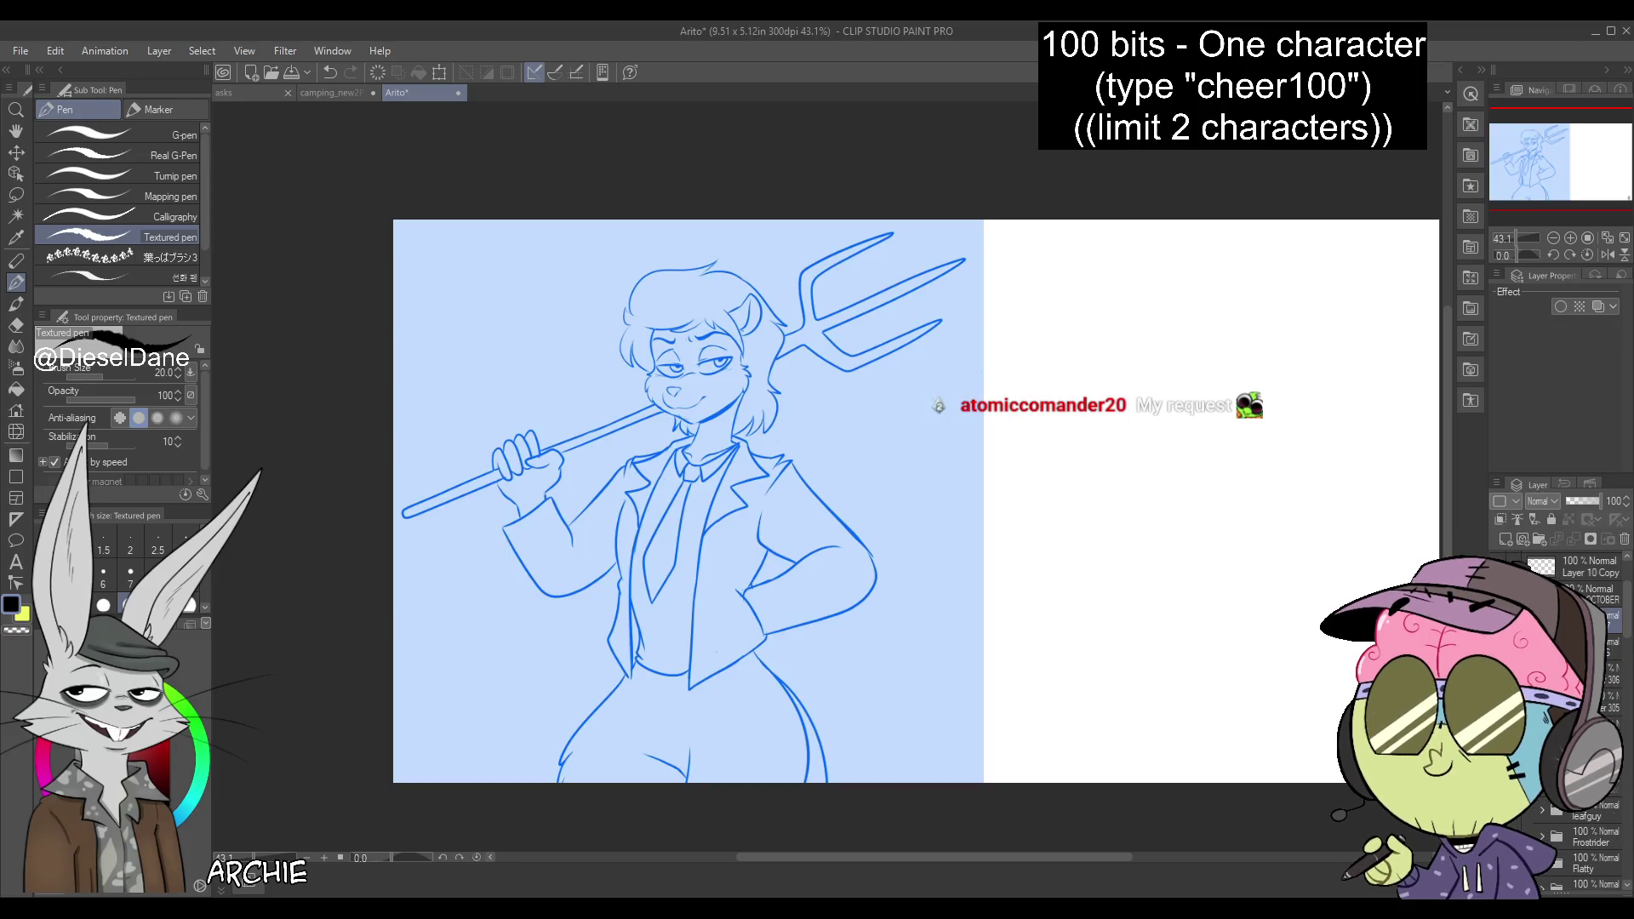
key(ctrl+z)
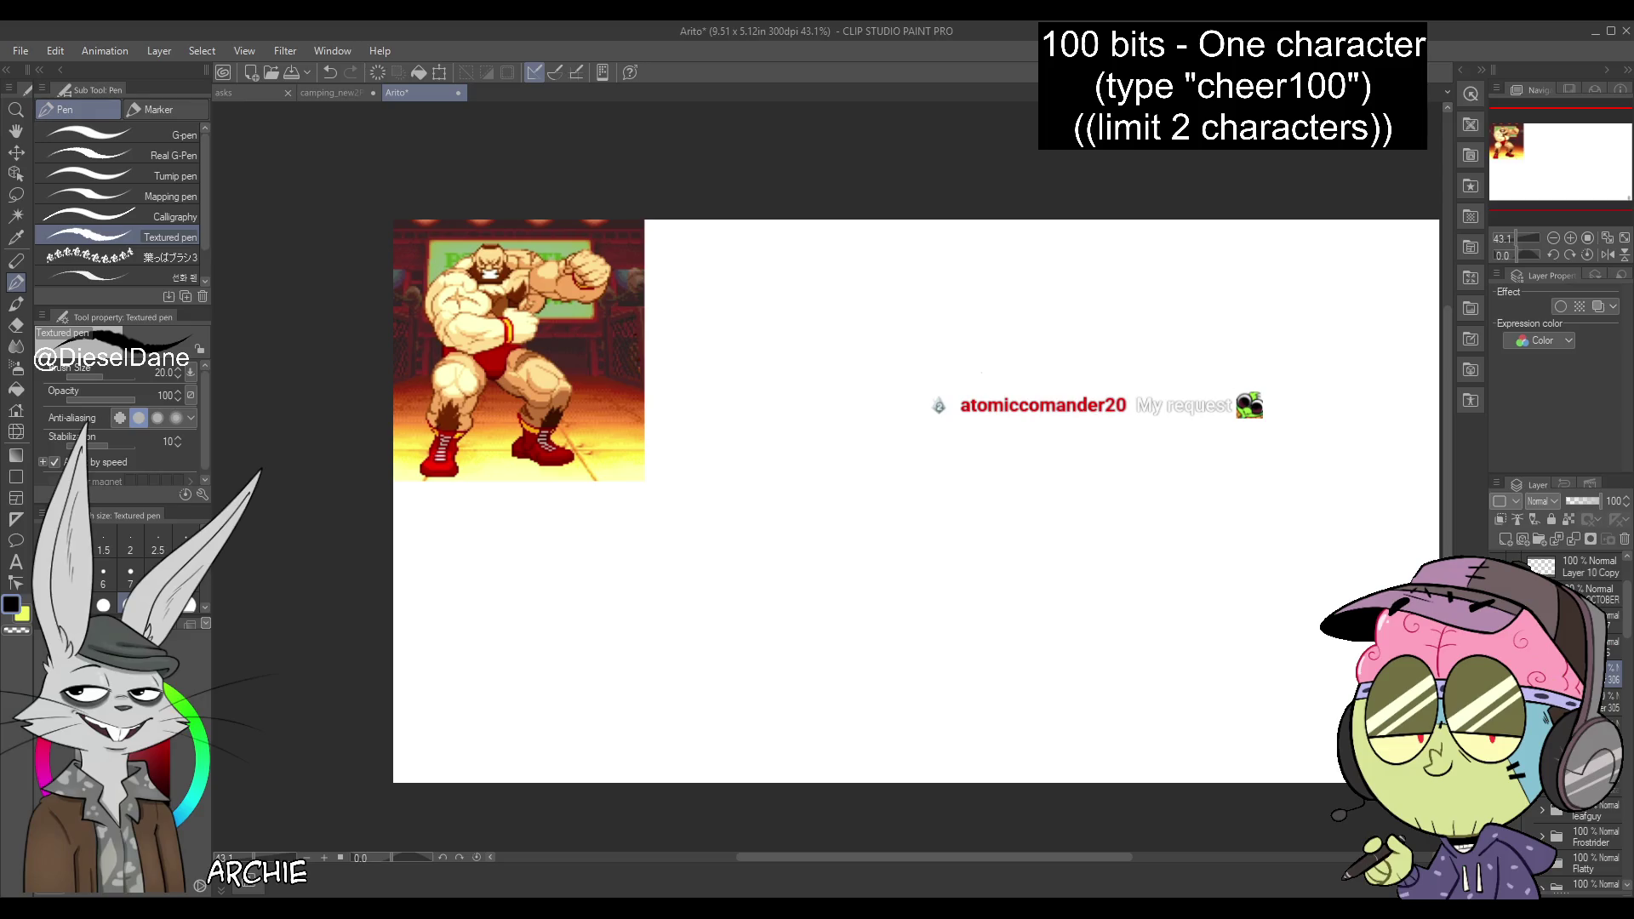
key(k)
drag(672, 384, 672, 607)
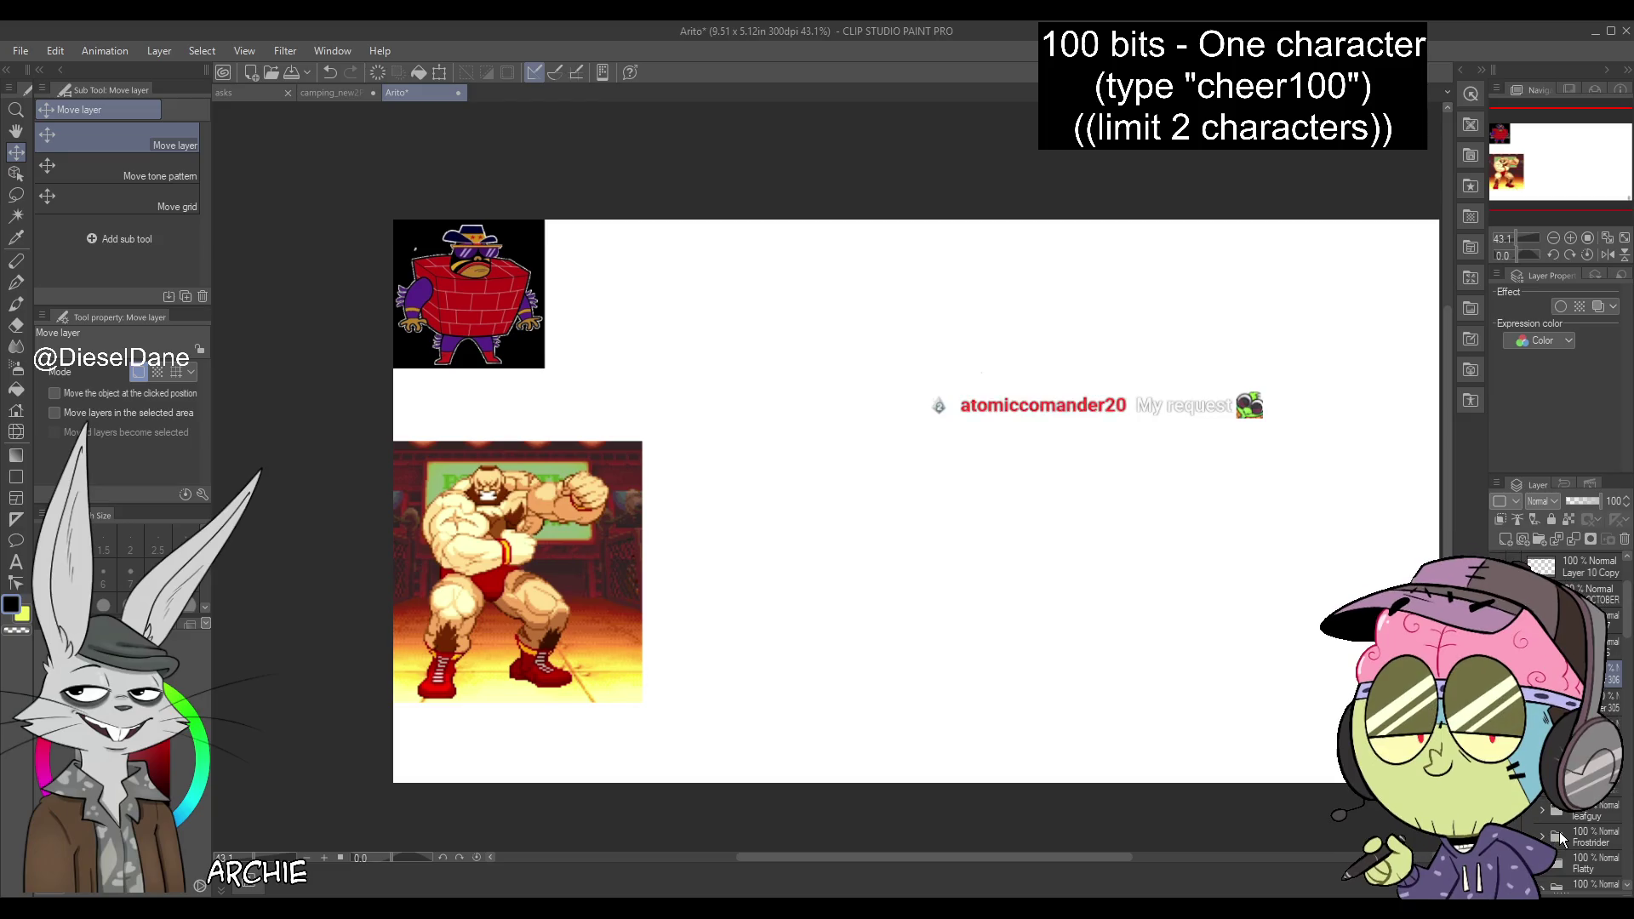
Sketch a round head circle for the new character with the pen
key(p)
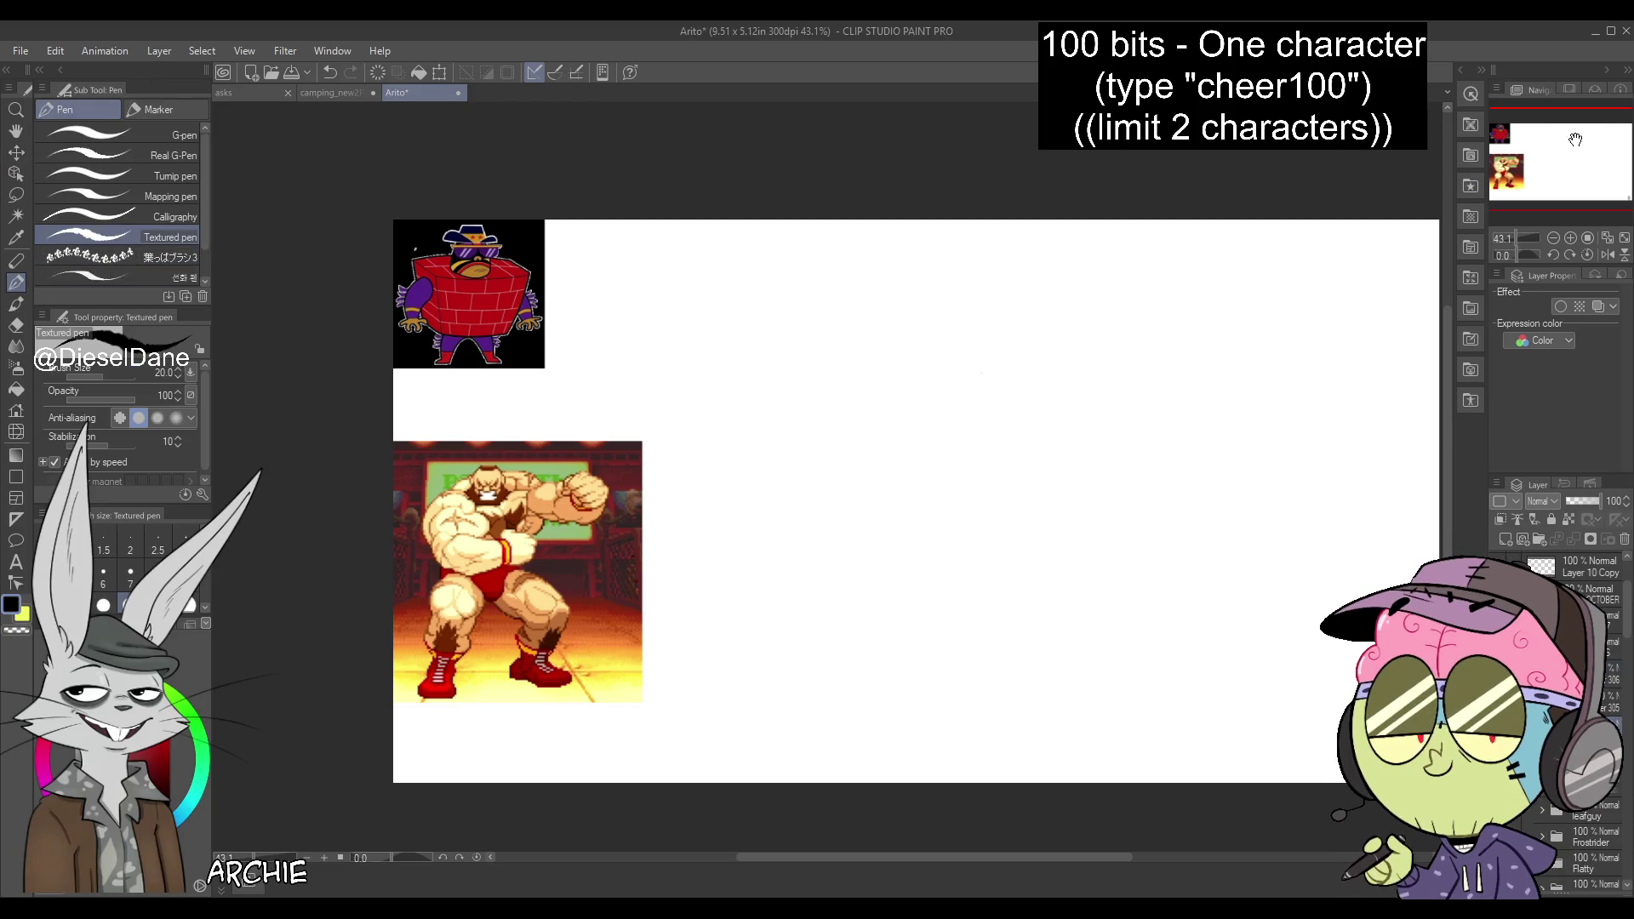
drag(1578, 136, 1514, 138)
mouse_move(828, 304)
mouse_down()
mouse_move(783, 418)
mouse_move(842, 437)
mouse_up()
drag(791, 410, 873, 436)
key(ctrl+z)
key(ctrl+z)
mouse_move(794, 337)
mouse_down()
mouse_move(824, 294)
mouse_move(934, 407)
mouse_up()
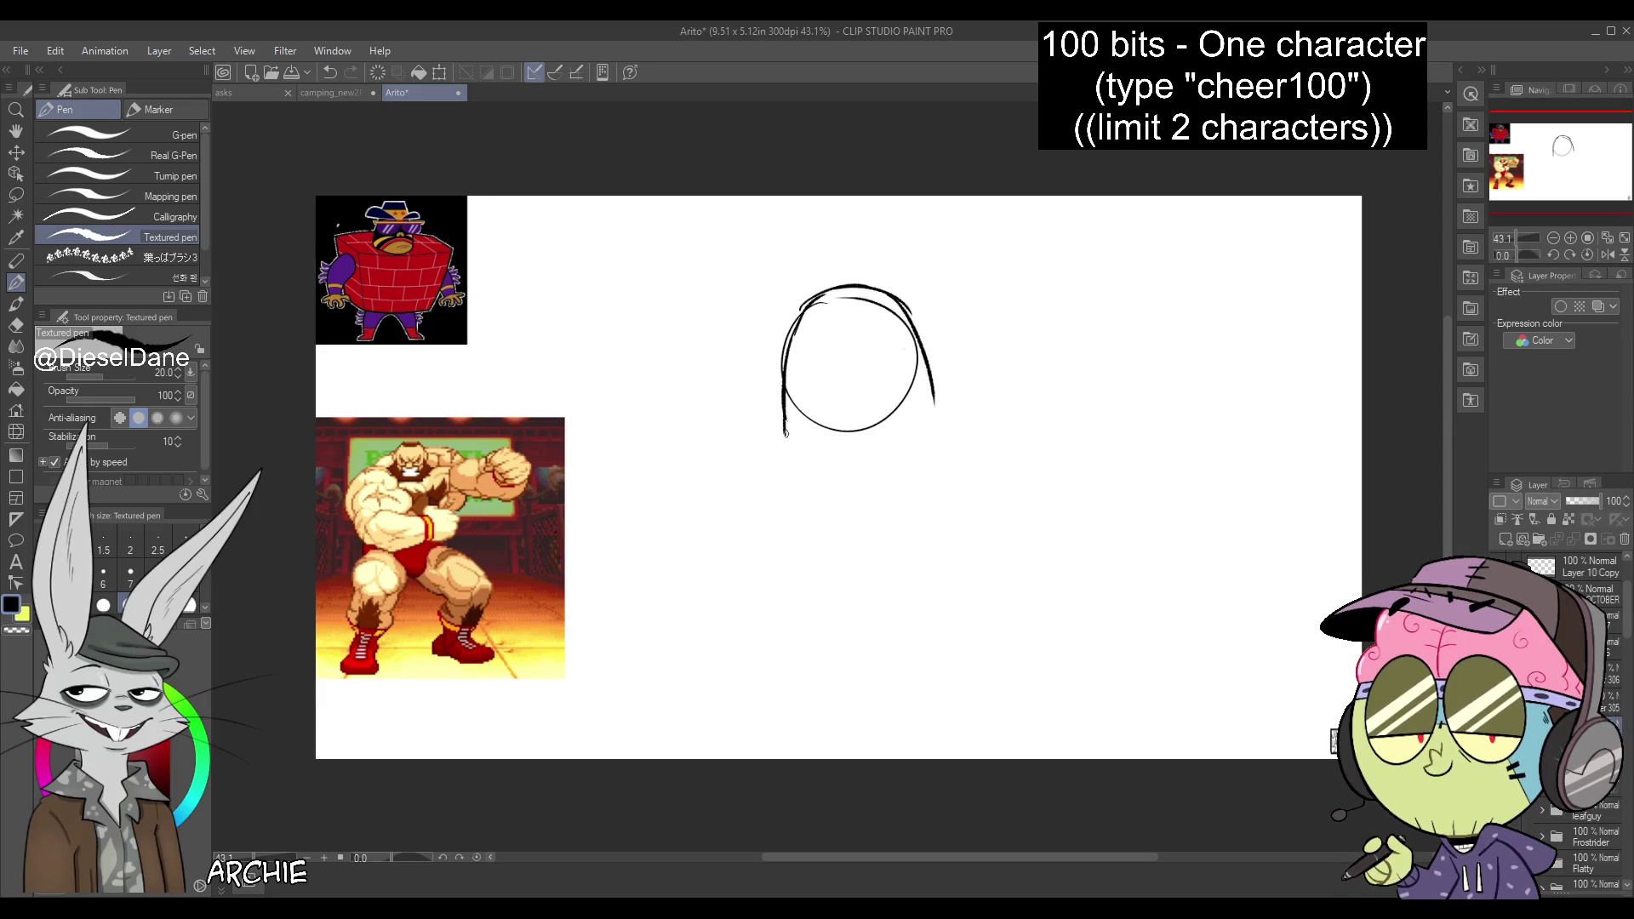
mouse_move(798, 440)
mouse_down()
mouse_move(915, 436)
mouse_move(953, 413)
mouse_up()
Sketch the top and right diagonal edges of the tilted box body
drag(691, 326, 805, 299)
mouse_move(786, 302)
mouse_down()
mouse_move(623, 337)
mouse_move(730, 557)
mouse_up()
key(ctrl+z)
mouse_move(630, 376)
mouse_down()
mouse_move(732, 557)
mouse_move(947, 494)
mouse_up()
mouse_move(1071, 299)
mouse_down()
mouse_move(921, 298)
mouse_move(1042, 400)
mouse_up()
key(ctrl+z)
drag(989, 301, 1098, 428)
drag(913, 511, 1064, 489)
Sketch the box's left side and bottom outline, then scale the sketch up slightly
drag(593, 356, 659, 609)
drag(673, 626, 699, 637)
drag(710, 541, 721, 609)
drag(741, 641, 976, 638)
drag(1078, 495, 976, 640)
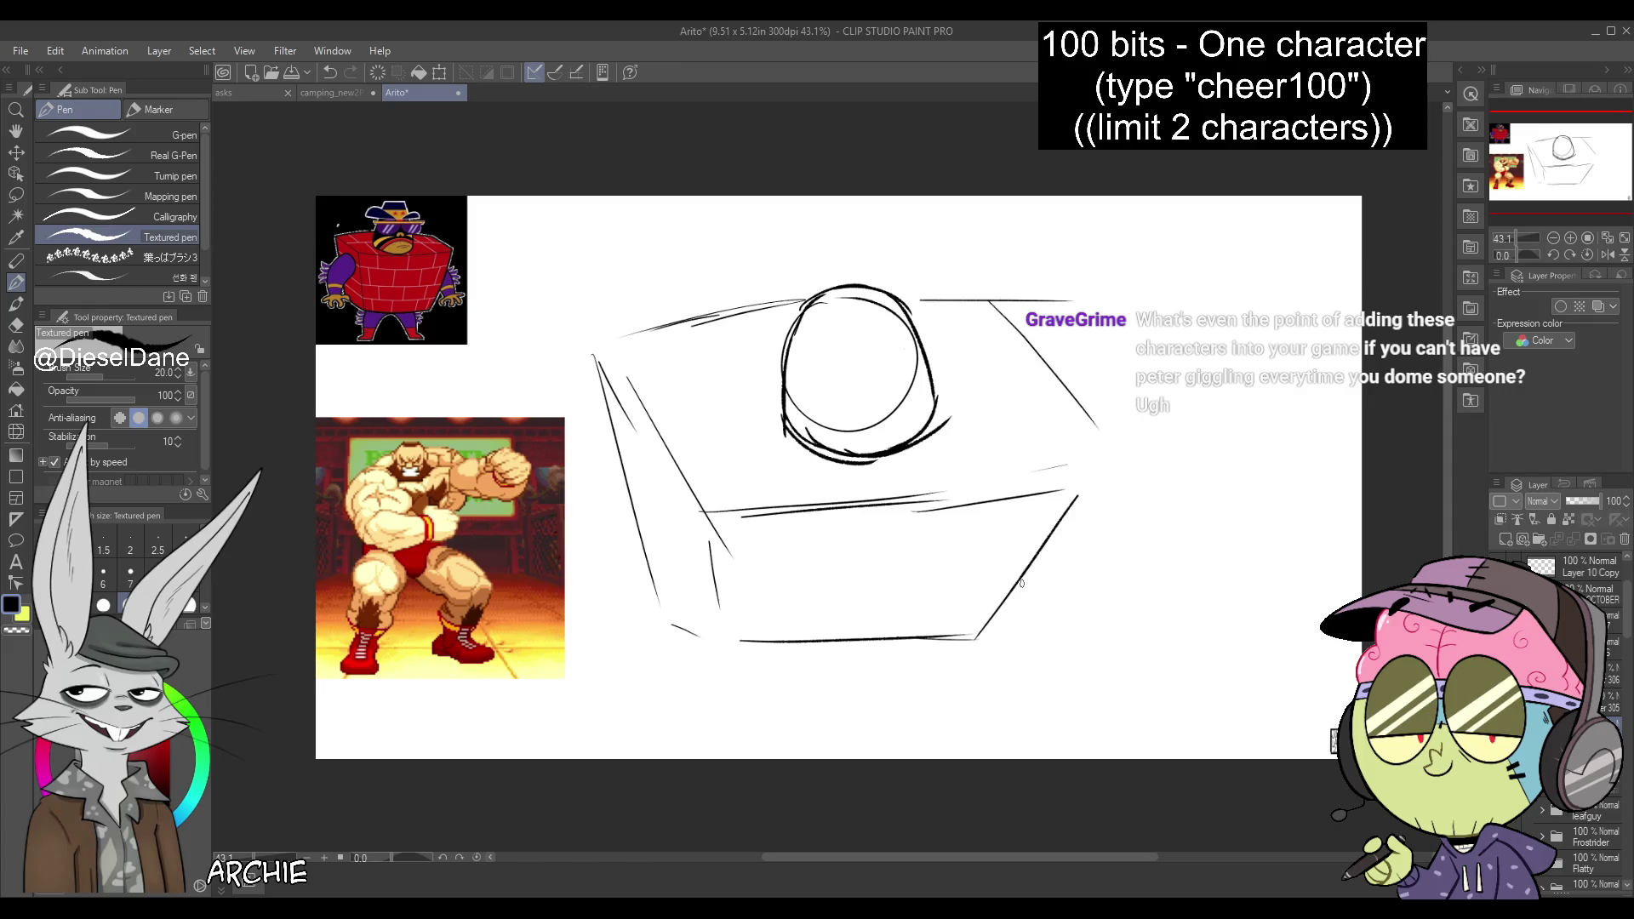
key(ctrl+t)
mouse_move(1026, 328)
mouse_down()
mouse_move(1010, 345)
mouse_move(1027, 317)
mouse_up()
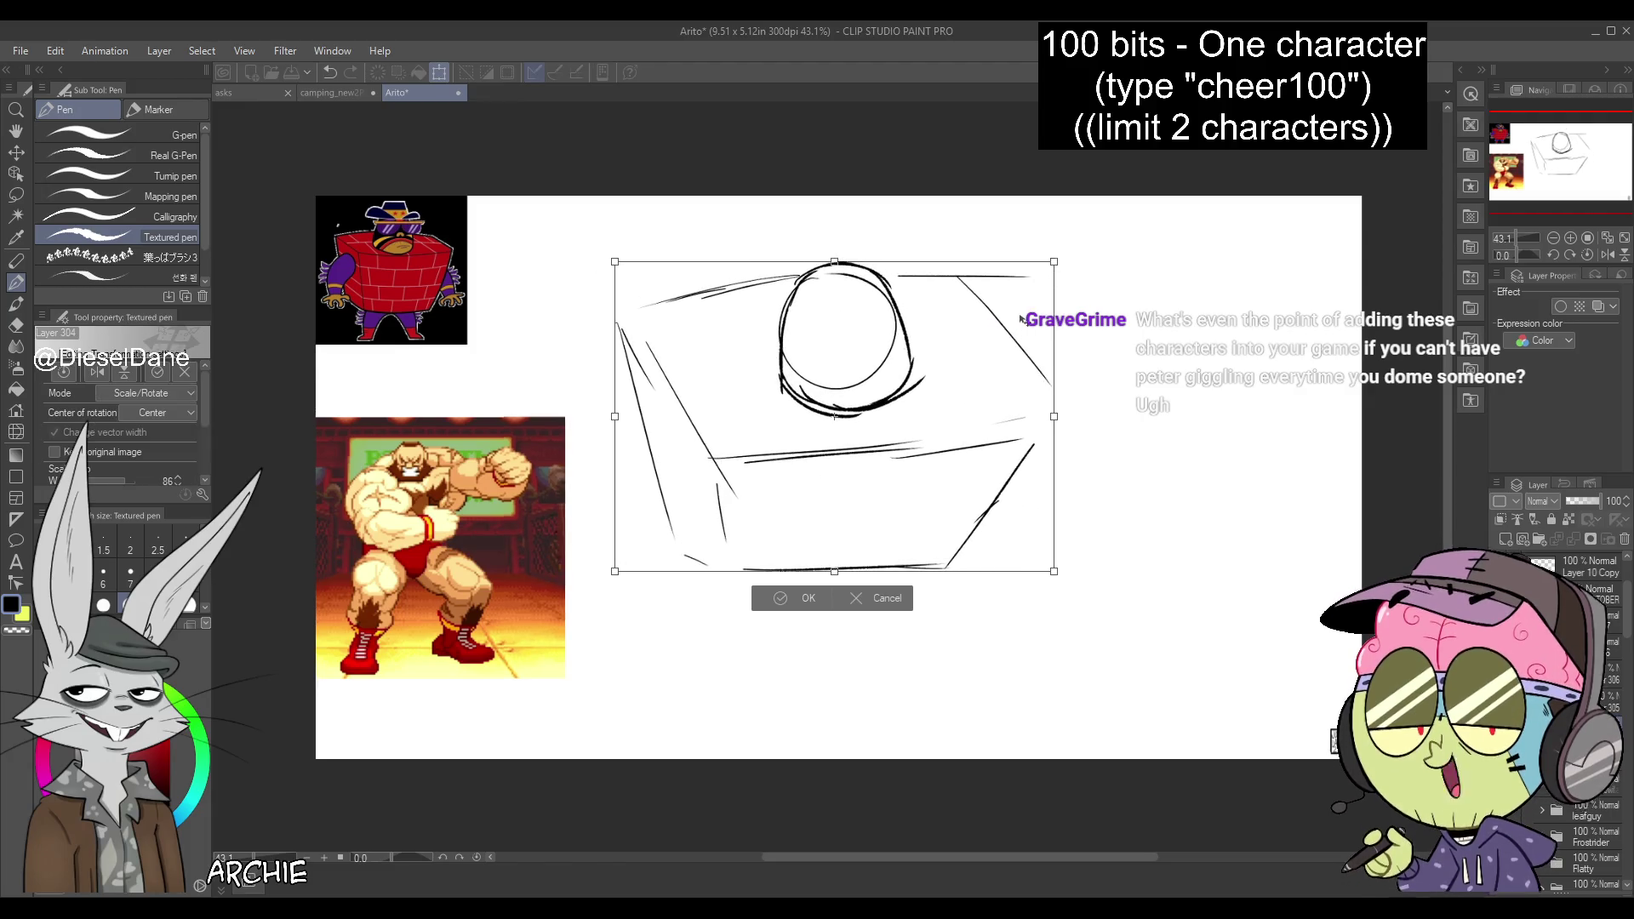
Confirm the resize and strengthen the box body's edges with the Textured pen
key(Return)
key(b)
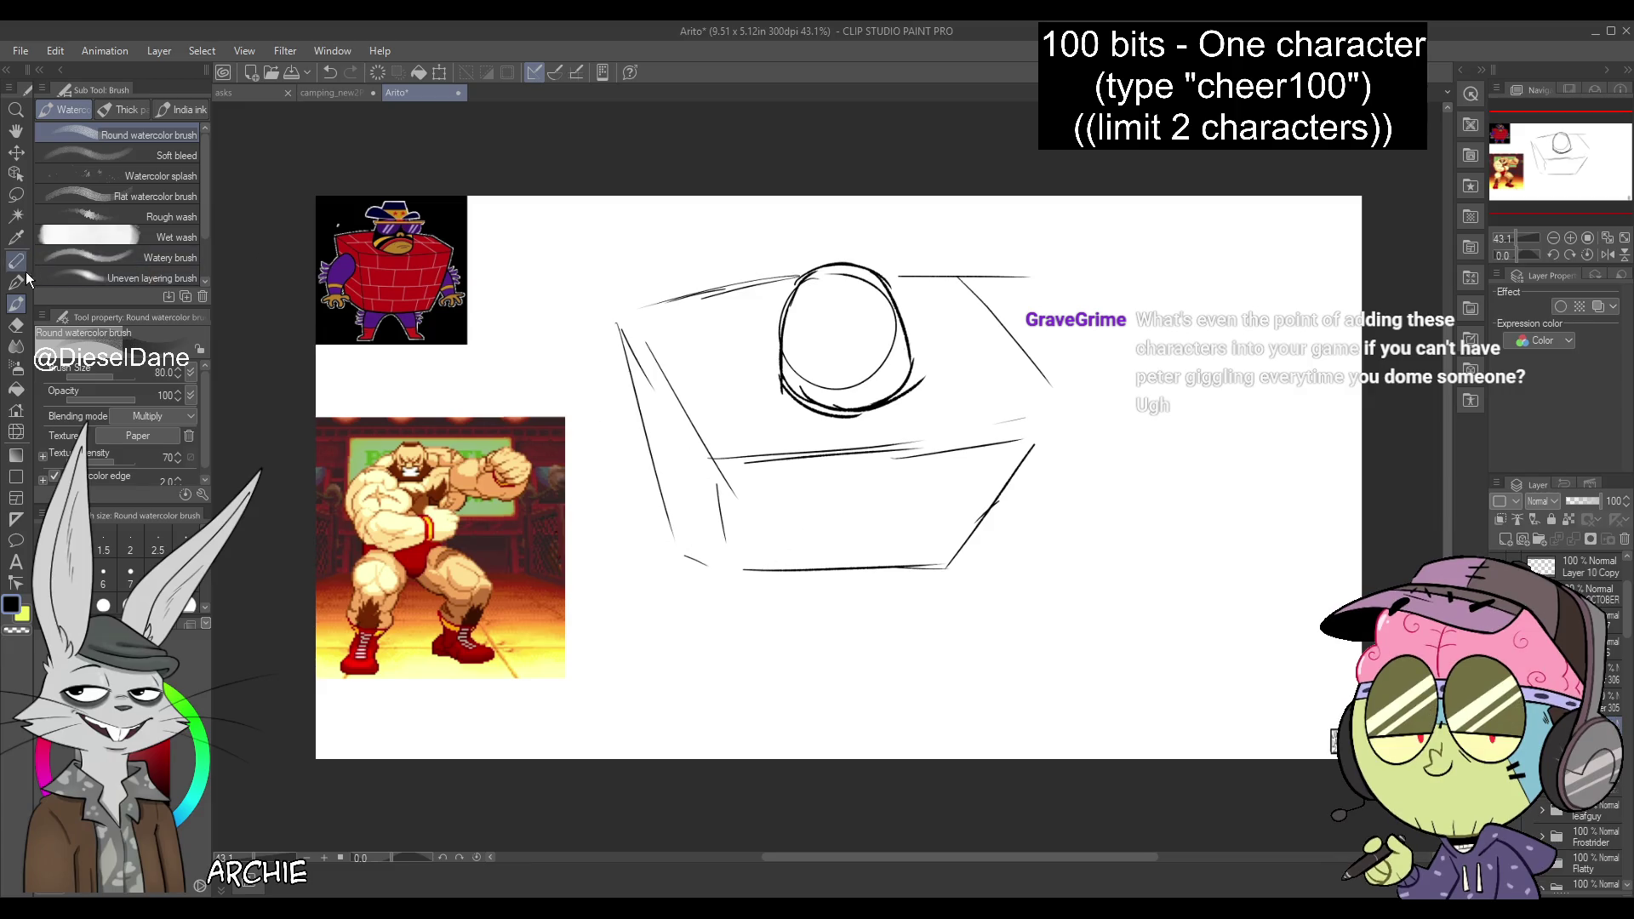
key(p)
click(94, 235)
drag(718, 460, 719, 566)
mouse_move(636, 366)
mouse_down()
mouse_move(659, 528)
mouse_move(708, 564)
mouse_move(978, 562)
mouse_up()
mouse_move(794, 578)
mouse_down()
mouse_move(1001, 558)
mouse_move(1065, 417)
mouse_up()
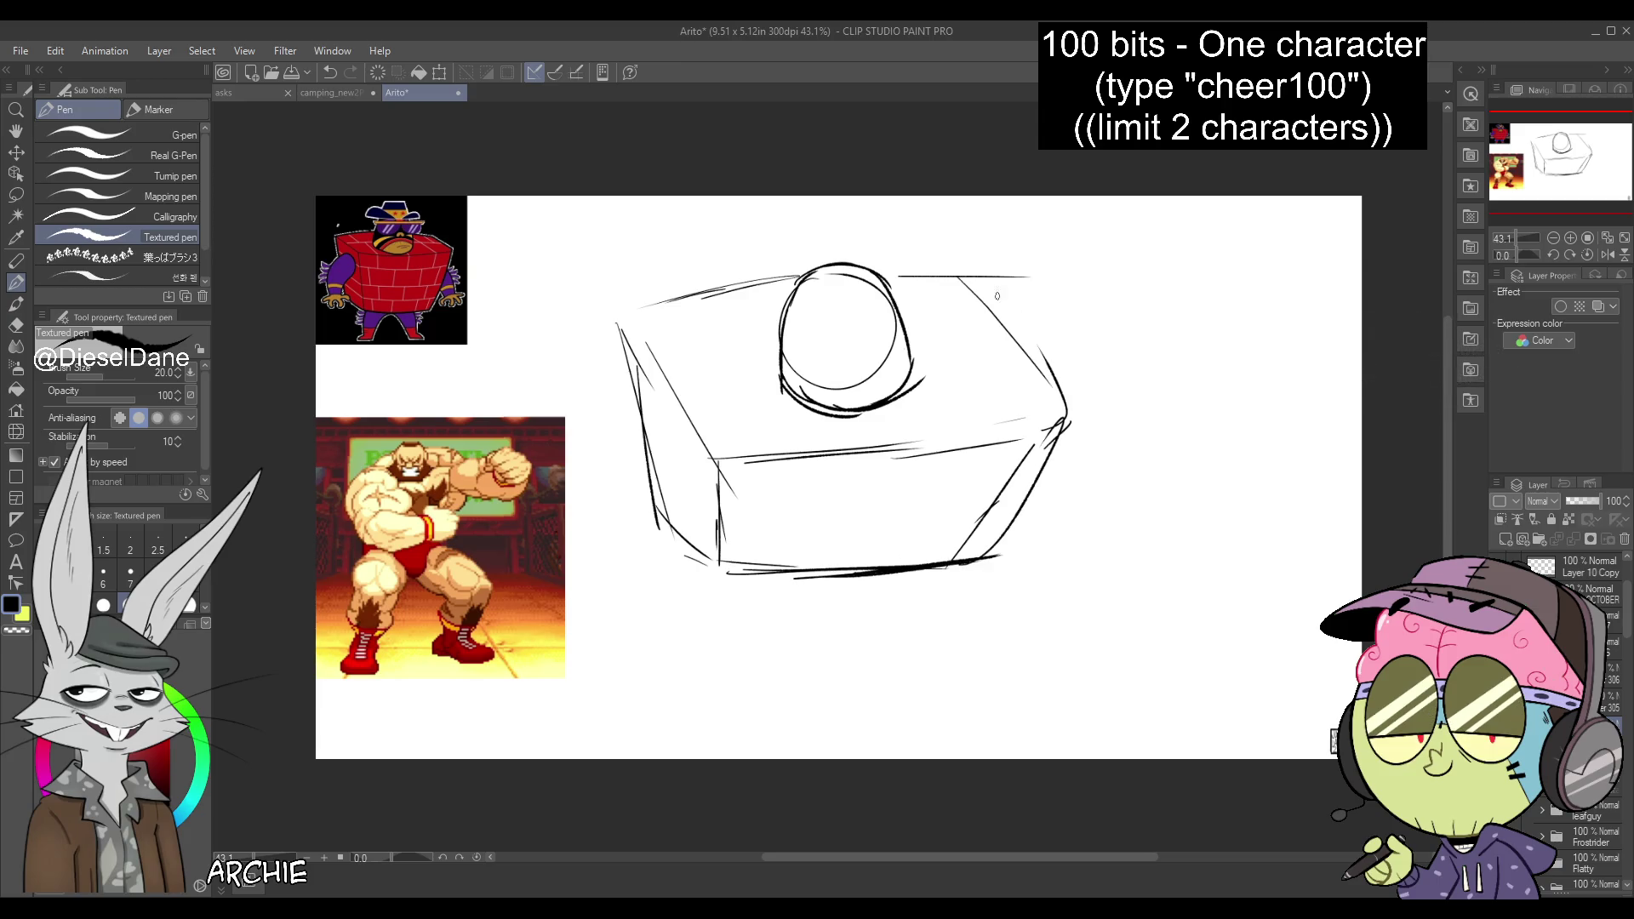
mouse_move(617, 415)
mouse_down()
mouse_move(666, 430)
mouse_move(646, 421)
mouse_move(673, 477)
mouse_move(606, 477)
mouse_move(694, 560)
mouse_up()
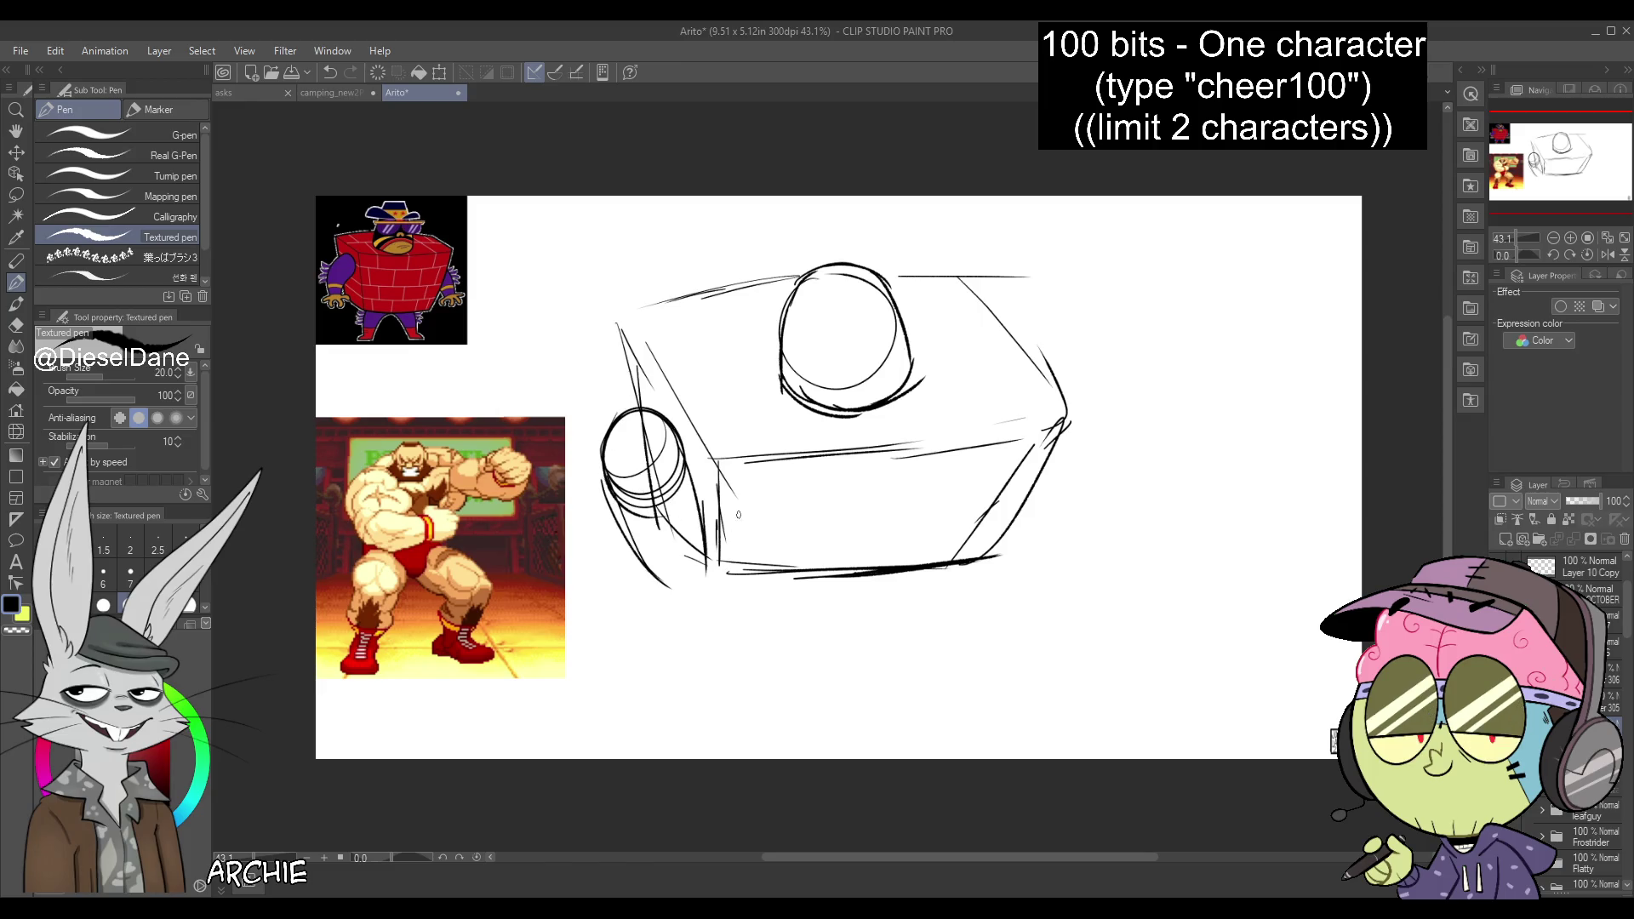
Sketch the left arm curving down with knuckles on the lower-left fist
mouse_move(613, 464)
mouse_down()
mouse_move(675, 598)
mouse_move(754, 585)
mouse_up()
drag(718, 529, 811, 522)
drag(732, 577, 814, 546)
key(ctrl+z)
key(ctrl+z)
key(ctrl+z)
mouse_move(719, 464)
mouse_down()
mouse_move(734, 521)
mouse_move(763, 518)
mouse_up()
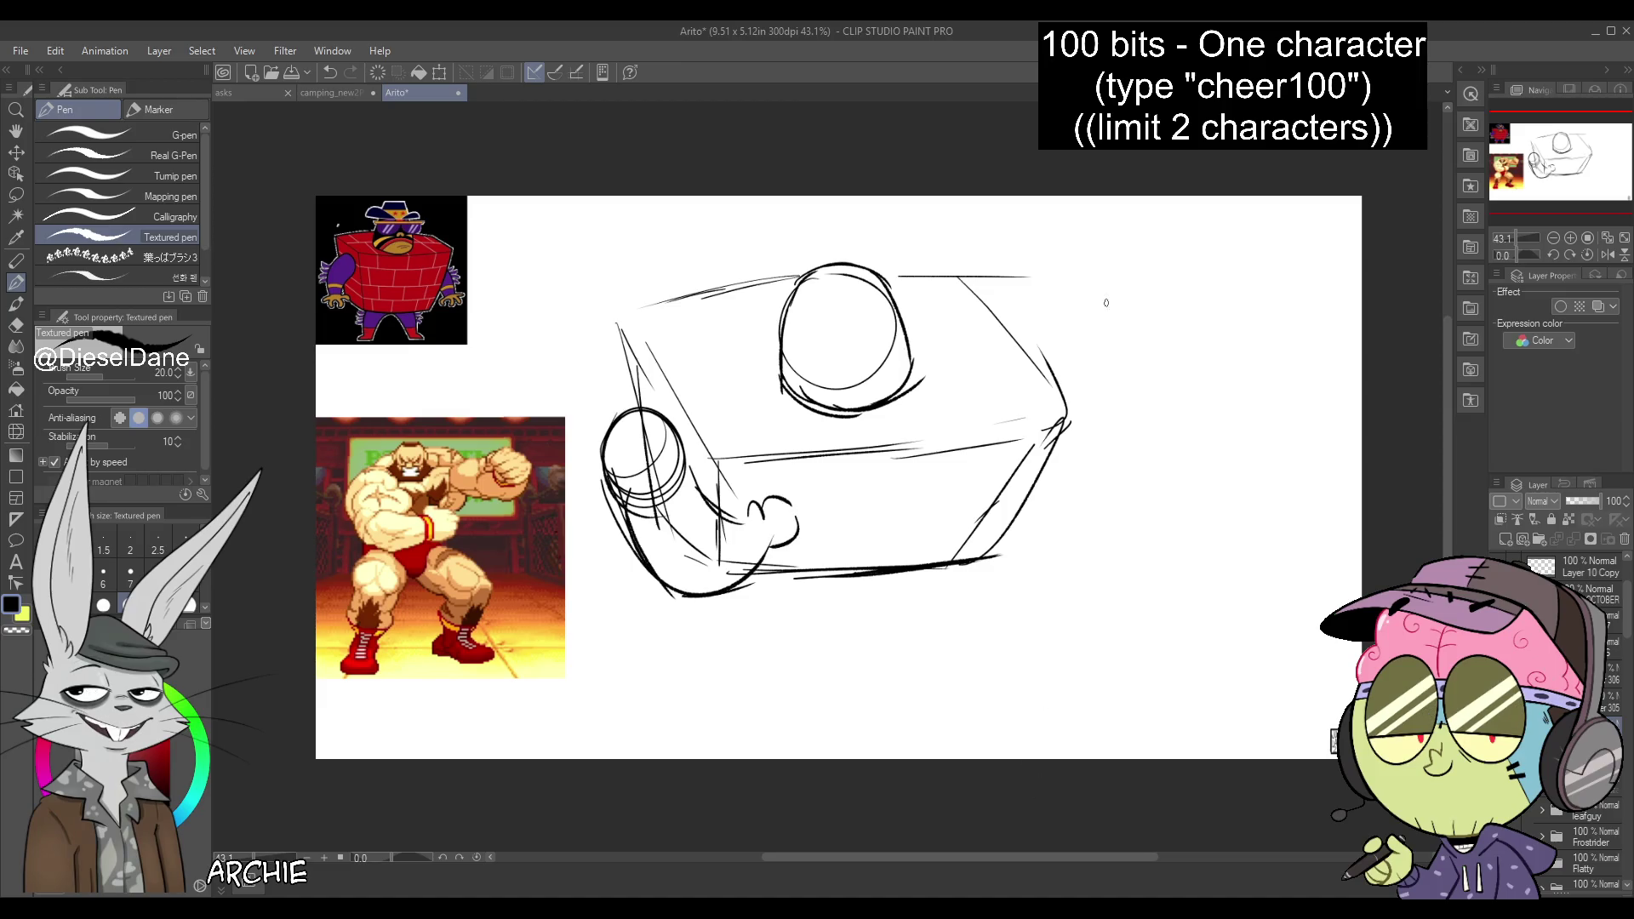
Darken the box's top corner and sketch a right fist joined by an arm
mouse_move(970, 274)
mouse_down()
mouse_move(1013, 327)
mouse_move(881, 274)
mouse_up()
mouse_move(1128, 296)
mouse_down()
mouse_move(1104, 313)
mouse_move(1157, 372)
mouse_up()
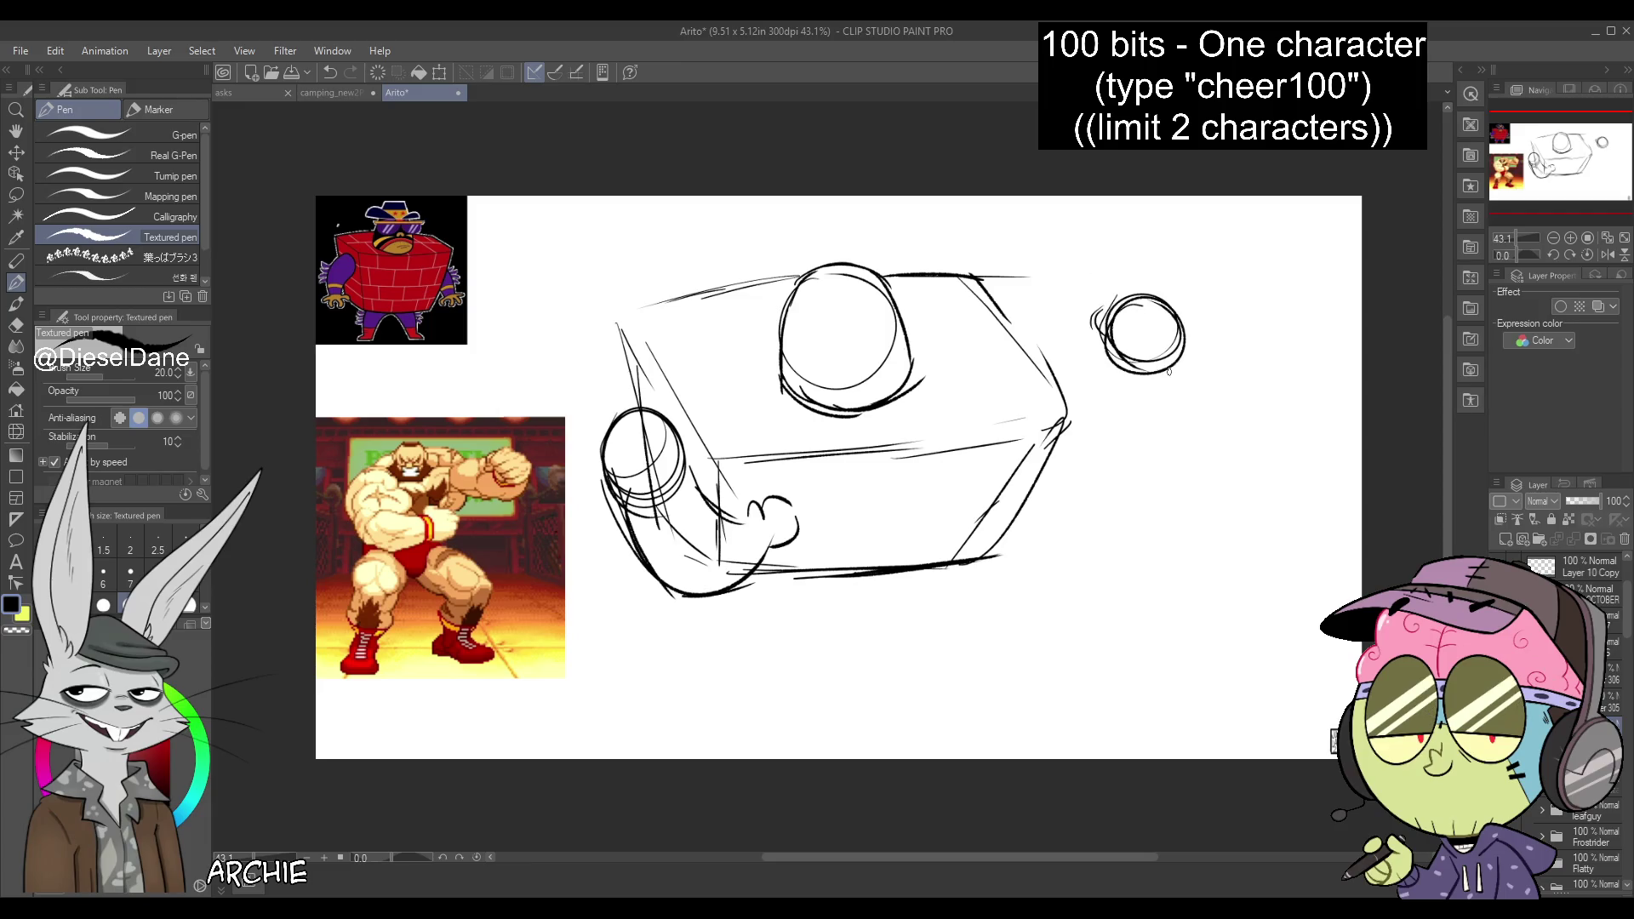
drag(1013, 291, 1098, 319)
drag(1064, 400, 1141, 374)
drag(987, 289, 1102, 328)
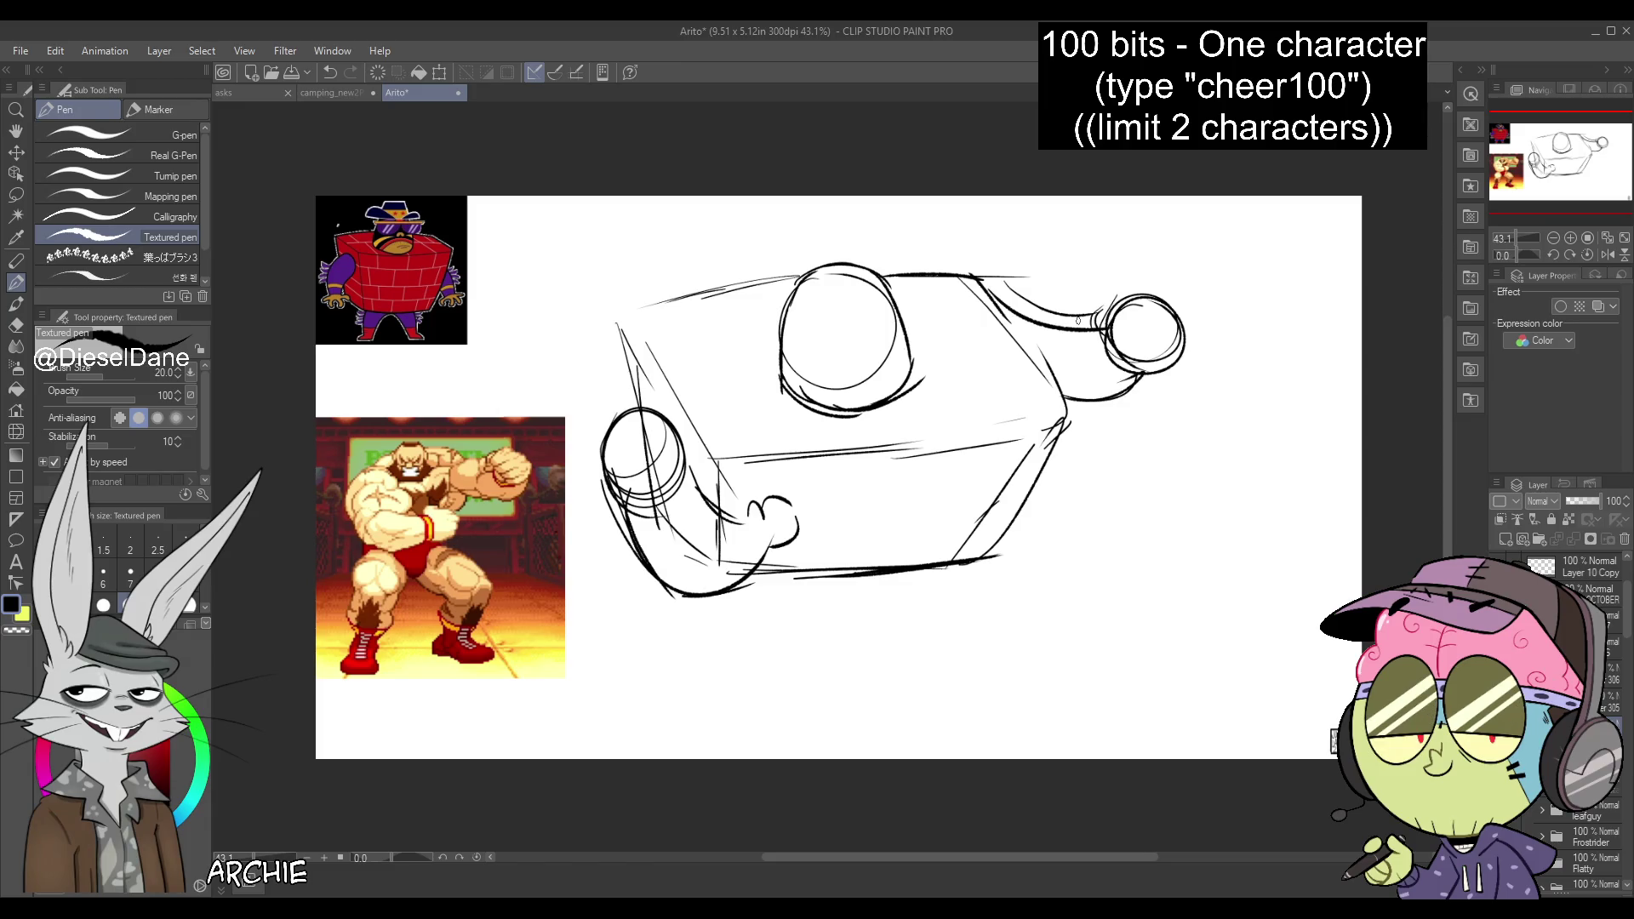
Draw the front leg with a closed foot and an ankle line
drag(709, 587, 703, 664)
drag(800, 580, 742, 673)
drag(707, 597, 705, 669)
drag(705, 669, 728, 669)
mouse_move(805, 574)
mouse_down()
mouse_move(745, 675)
mouse_move(697, 675)
mouse_up()
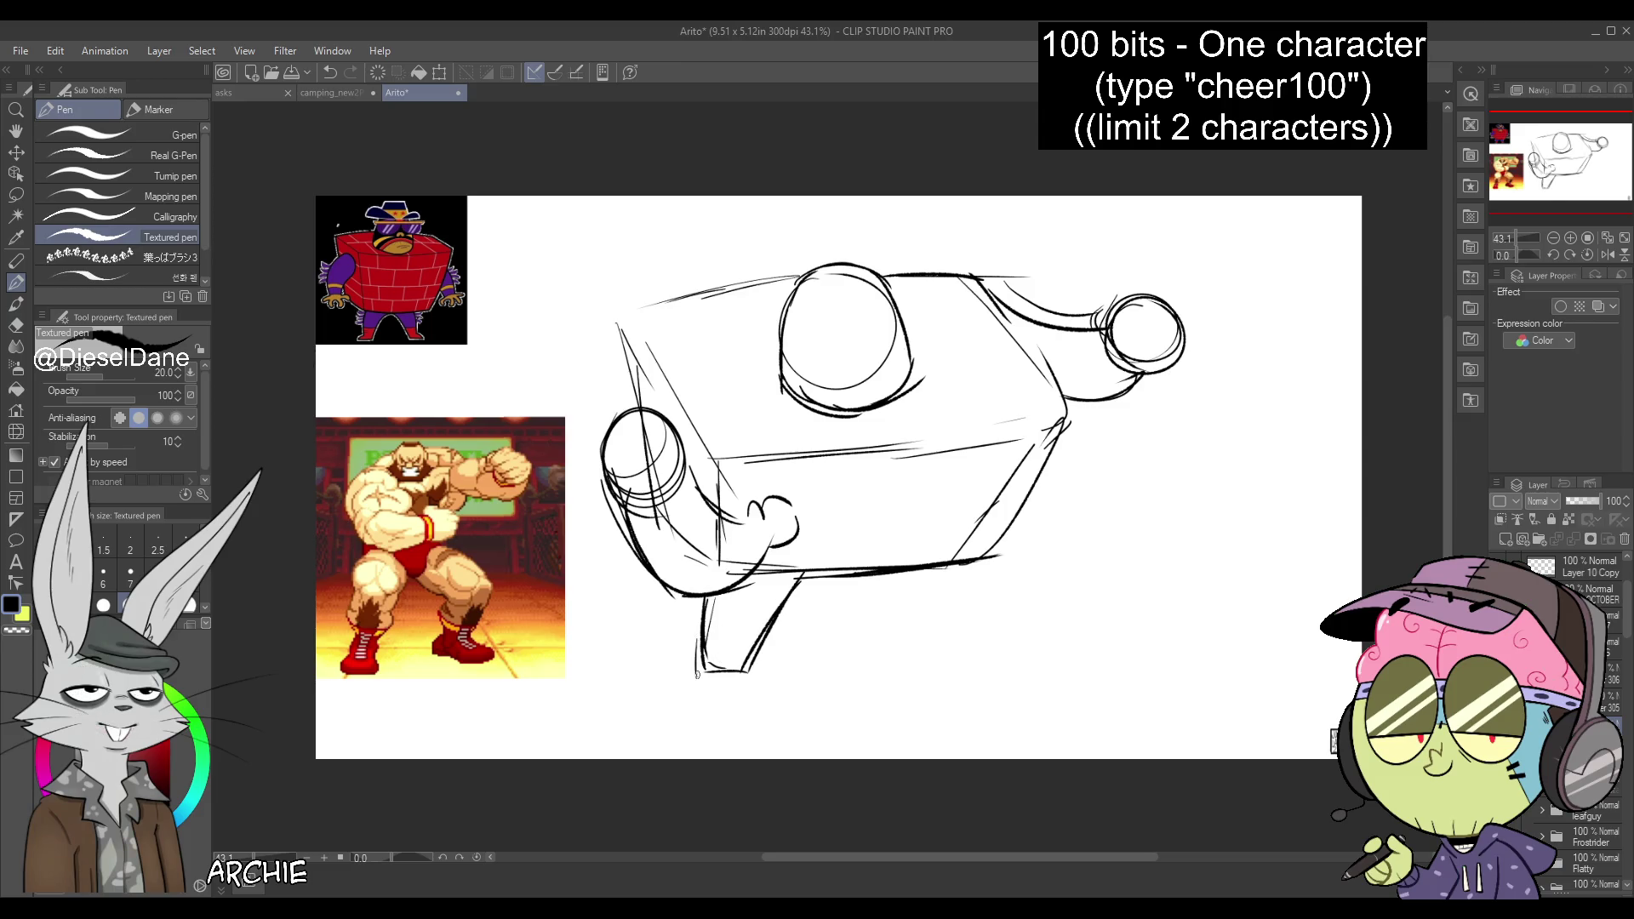
key(ctrl+z)
key(ctrl+z)
drag(703, 671, 715, 696)
drag(743, 674, 711, 698)
drag(705, 634, 750, 656)
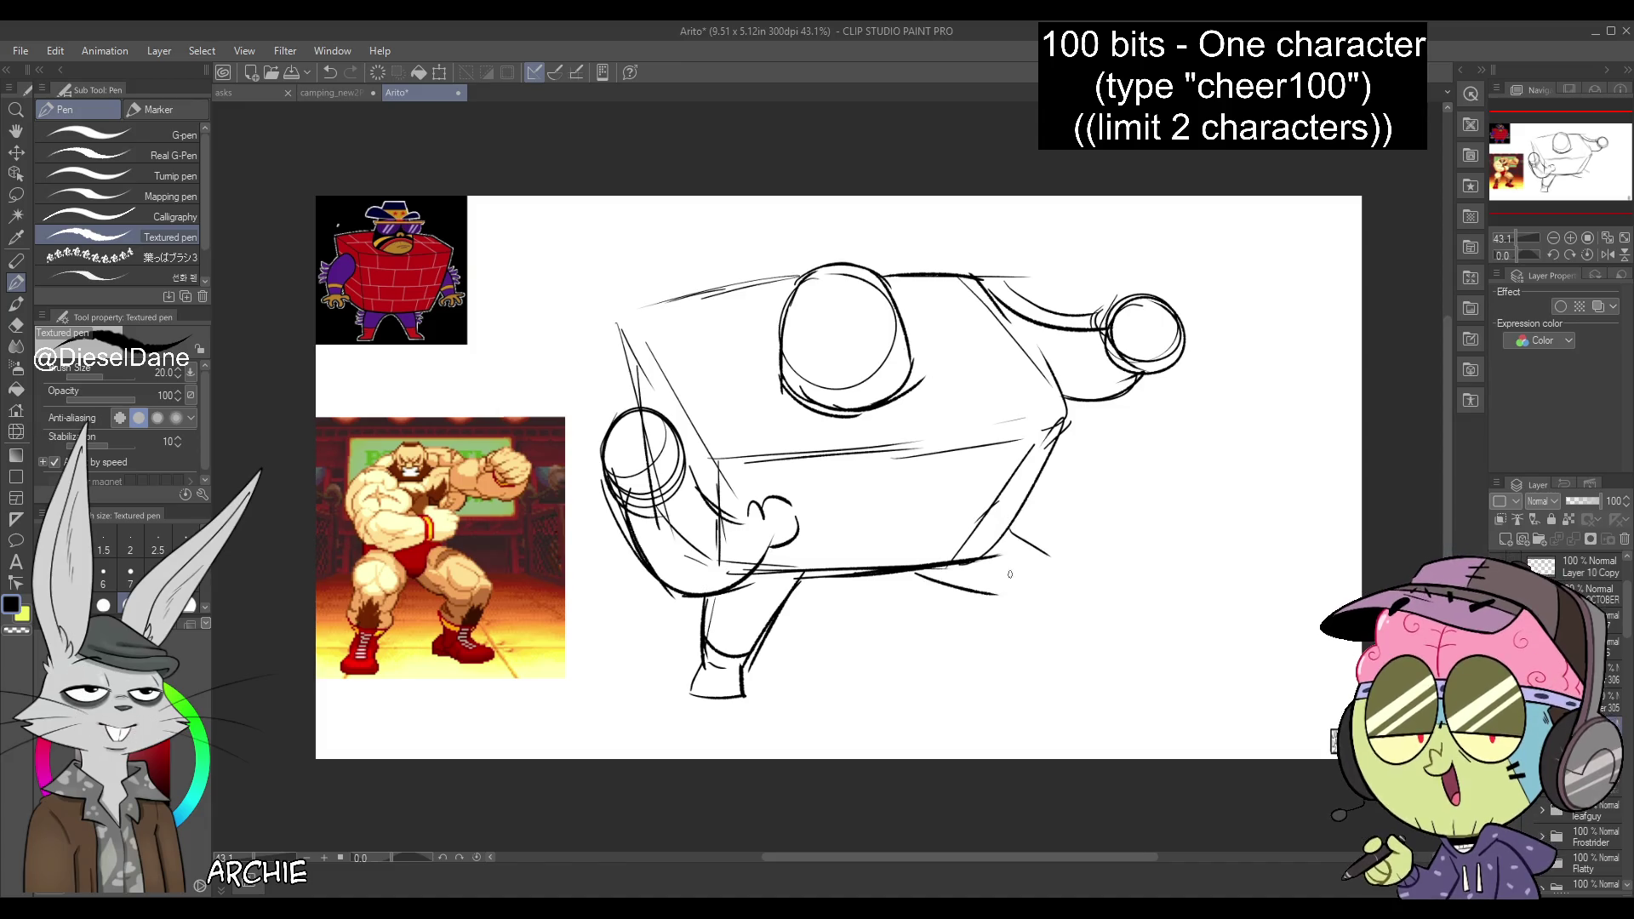
Sketch the back leg curving under the box
drag(792, 576, 1005, 612)
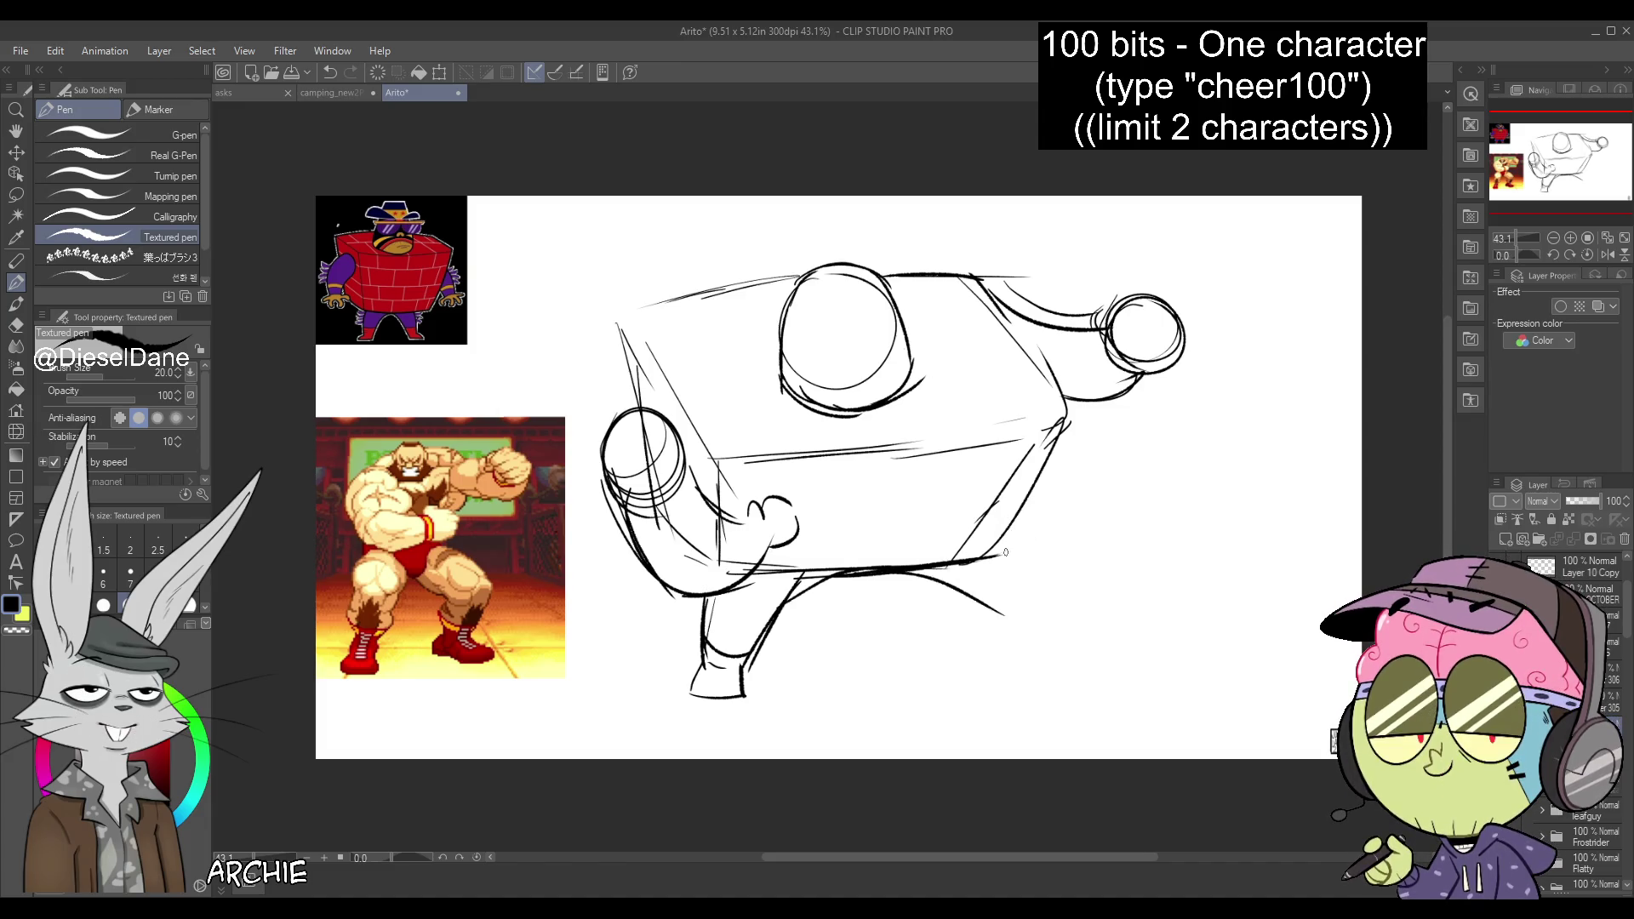
key(ctrl+z)
mouse_move(998, 542)
mouse_down()
mouse_move(1032, 563)
mouse_move(1012, 629)
mouse_move(976, 601)
mouse_move(1043, 652)
mouse_up()
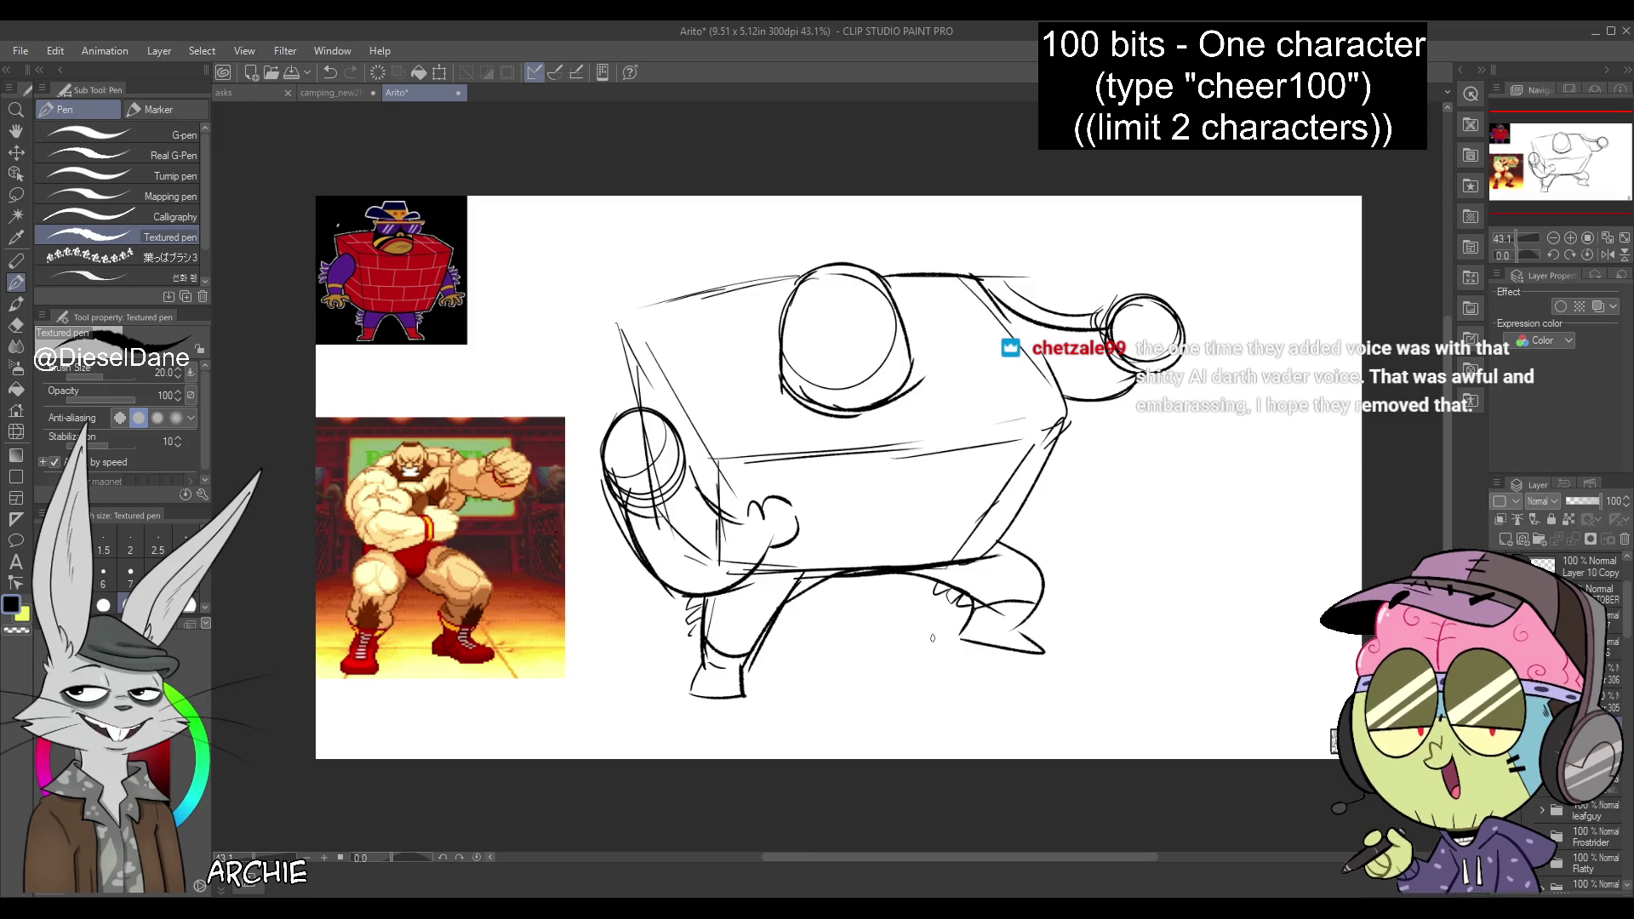
Add strokes around the left fist, lower-left body lines and claw marks
drag(619, 417, 613, 510)
drag(673, 423, 700, 474)
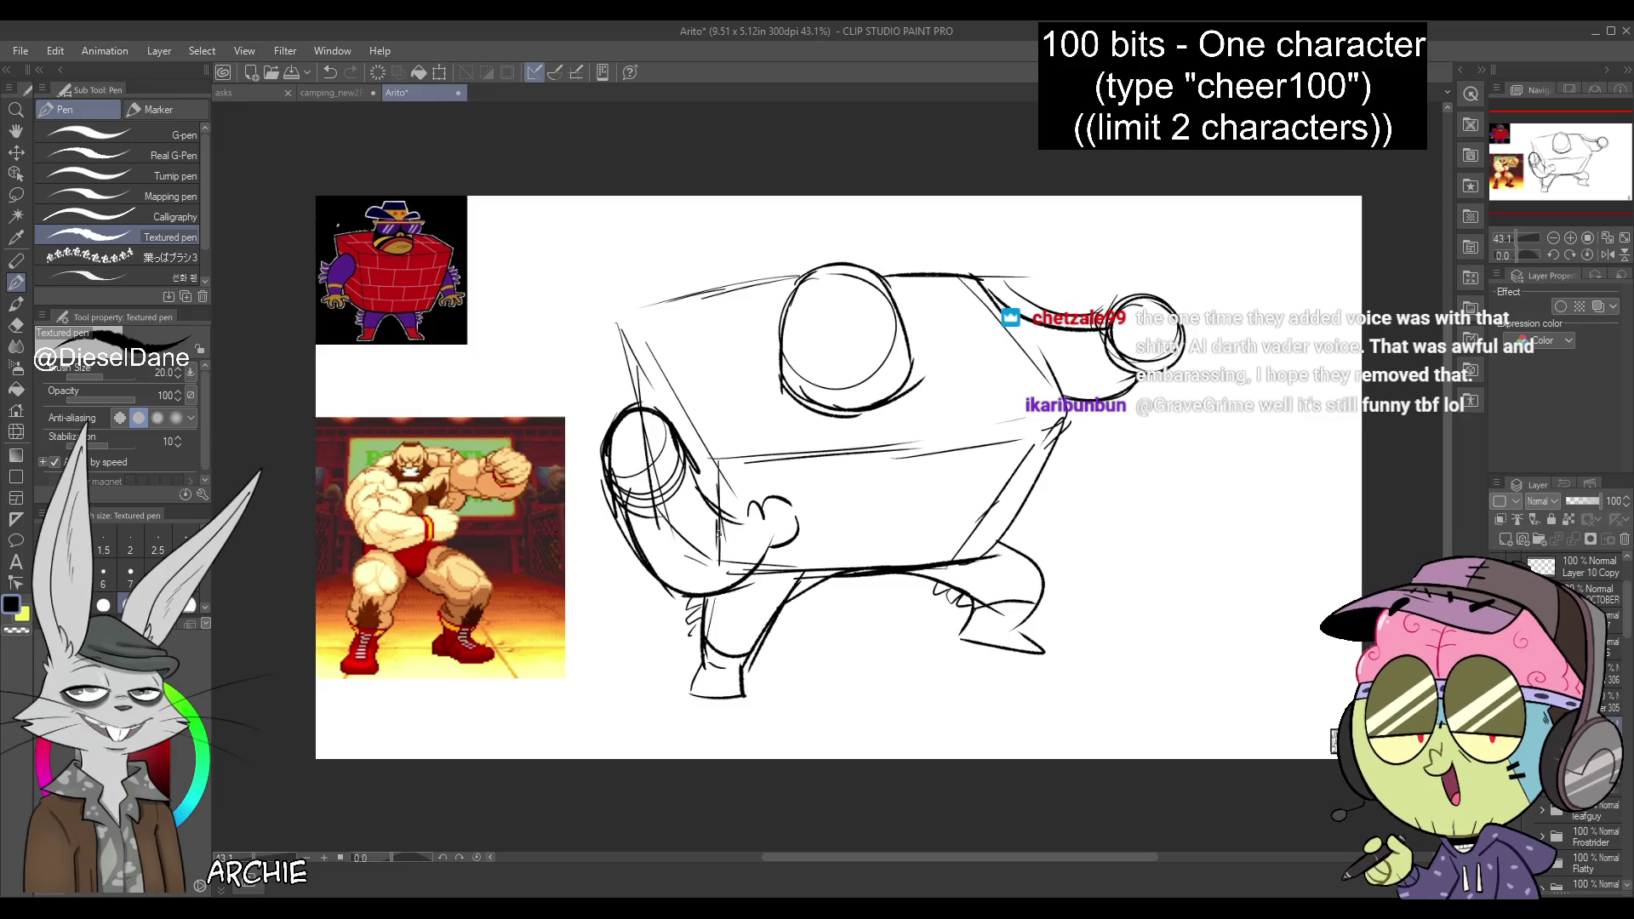
mouse_move(715, 510)
mouse_down()
mouse_move(713, 606)
mouse_move(715, 586)
mouse_up()
key(ctrl+z)
key(ctrl+z)
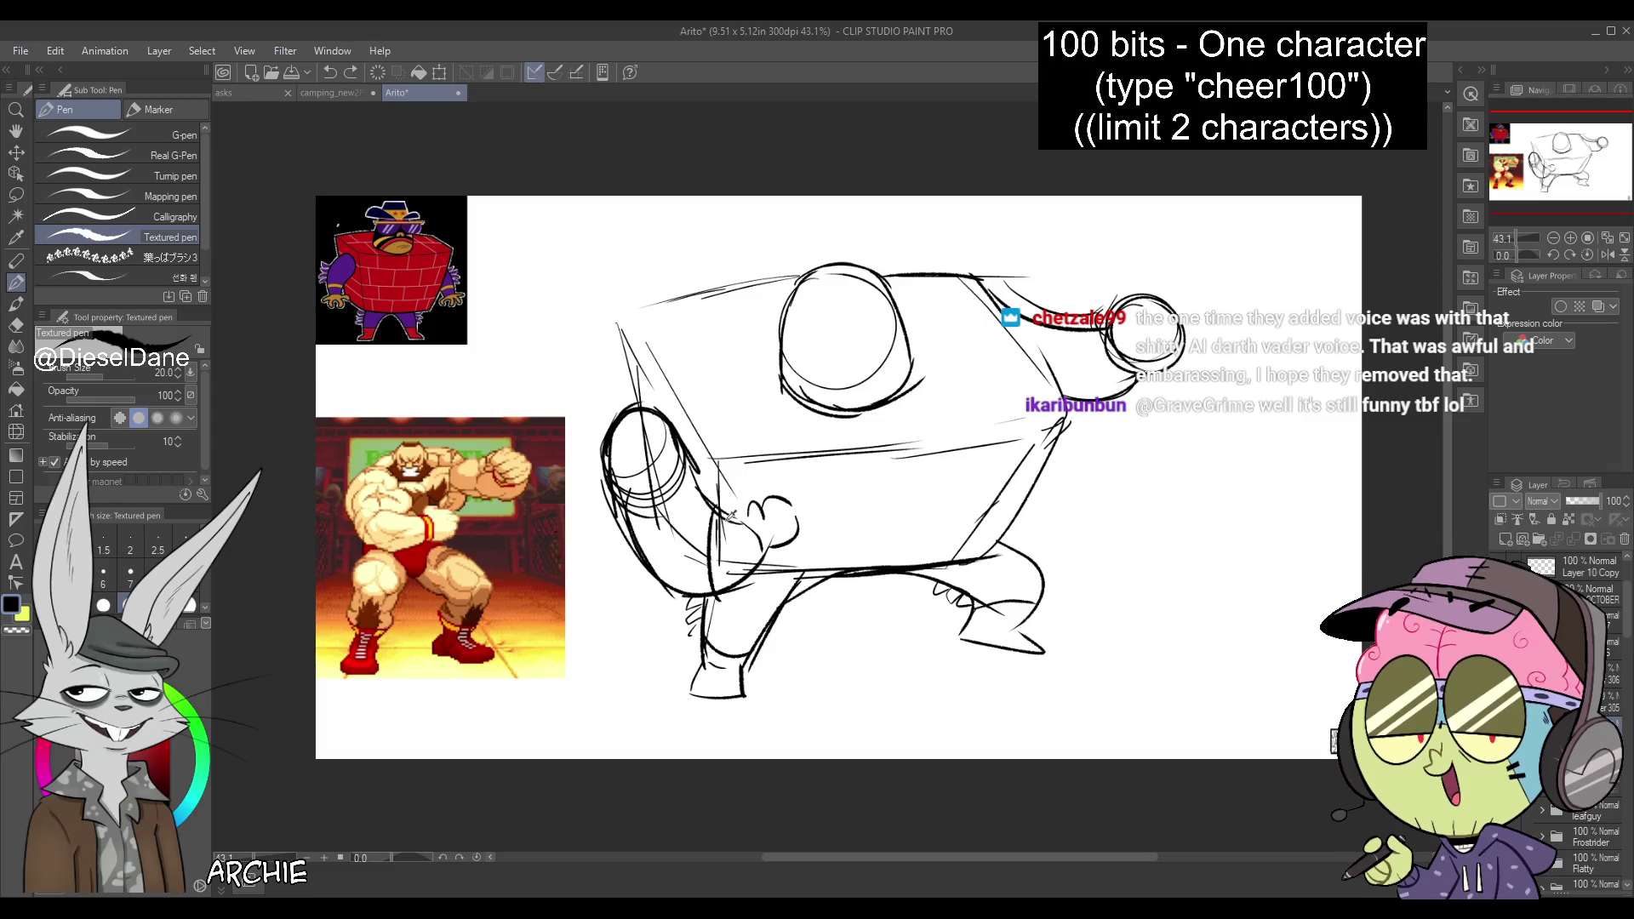
drag(620, 561, 663, 581)
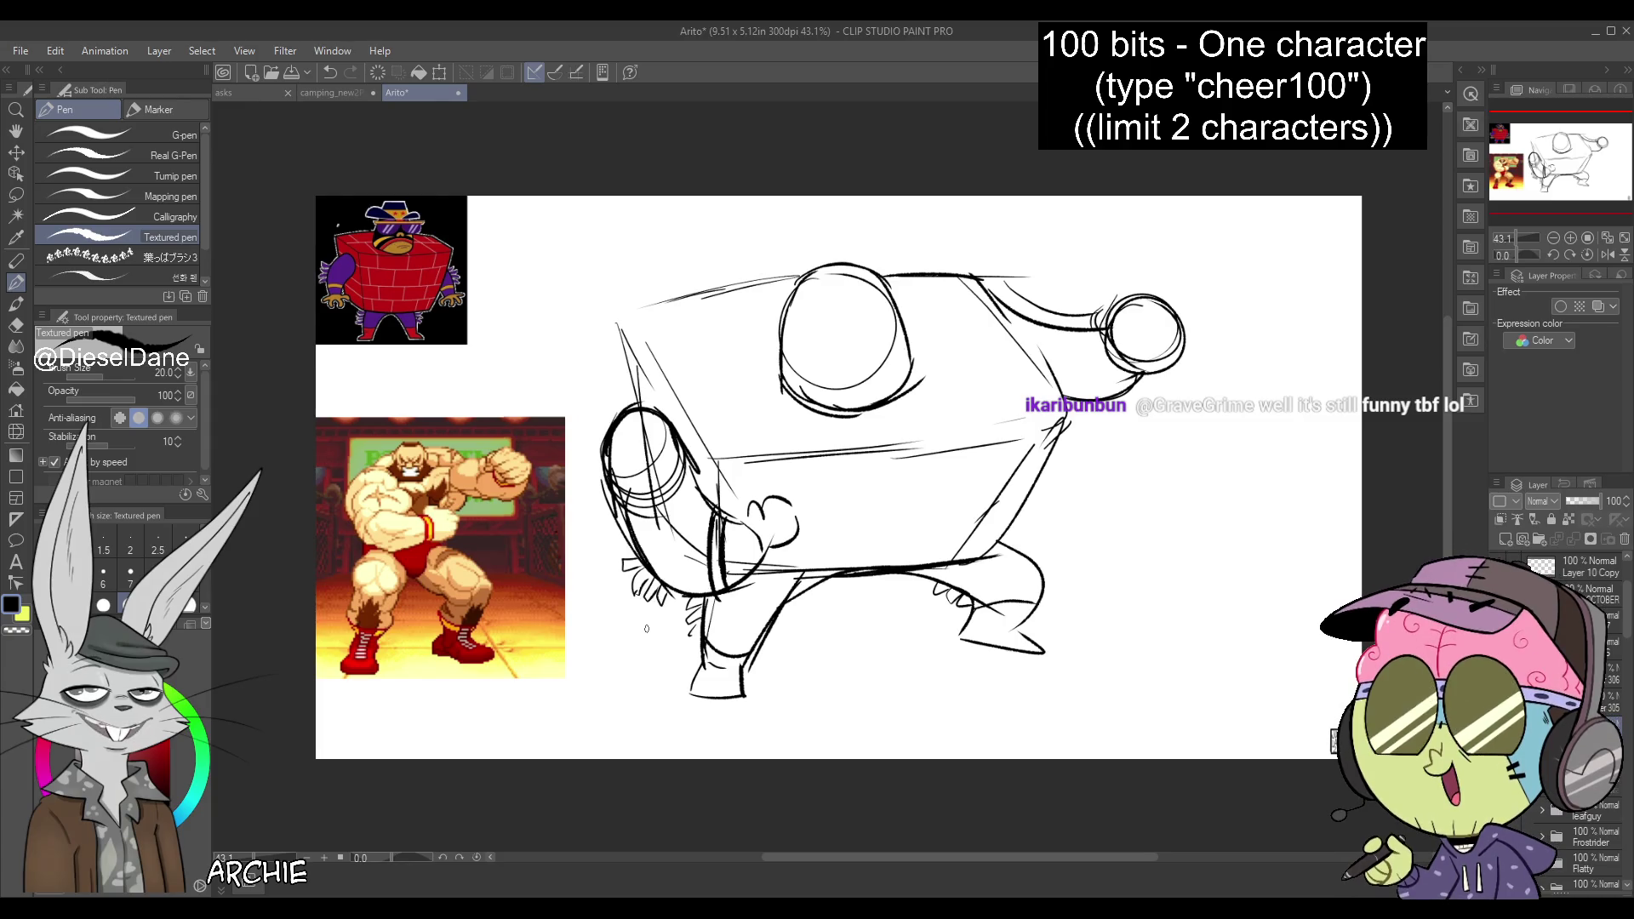
Refine the right fist, wrist and shoulder, add claws, and clean up the left fist
drag(1086, 334, 1138, 374)
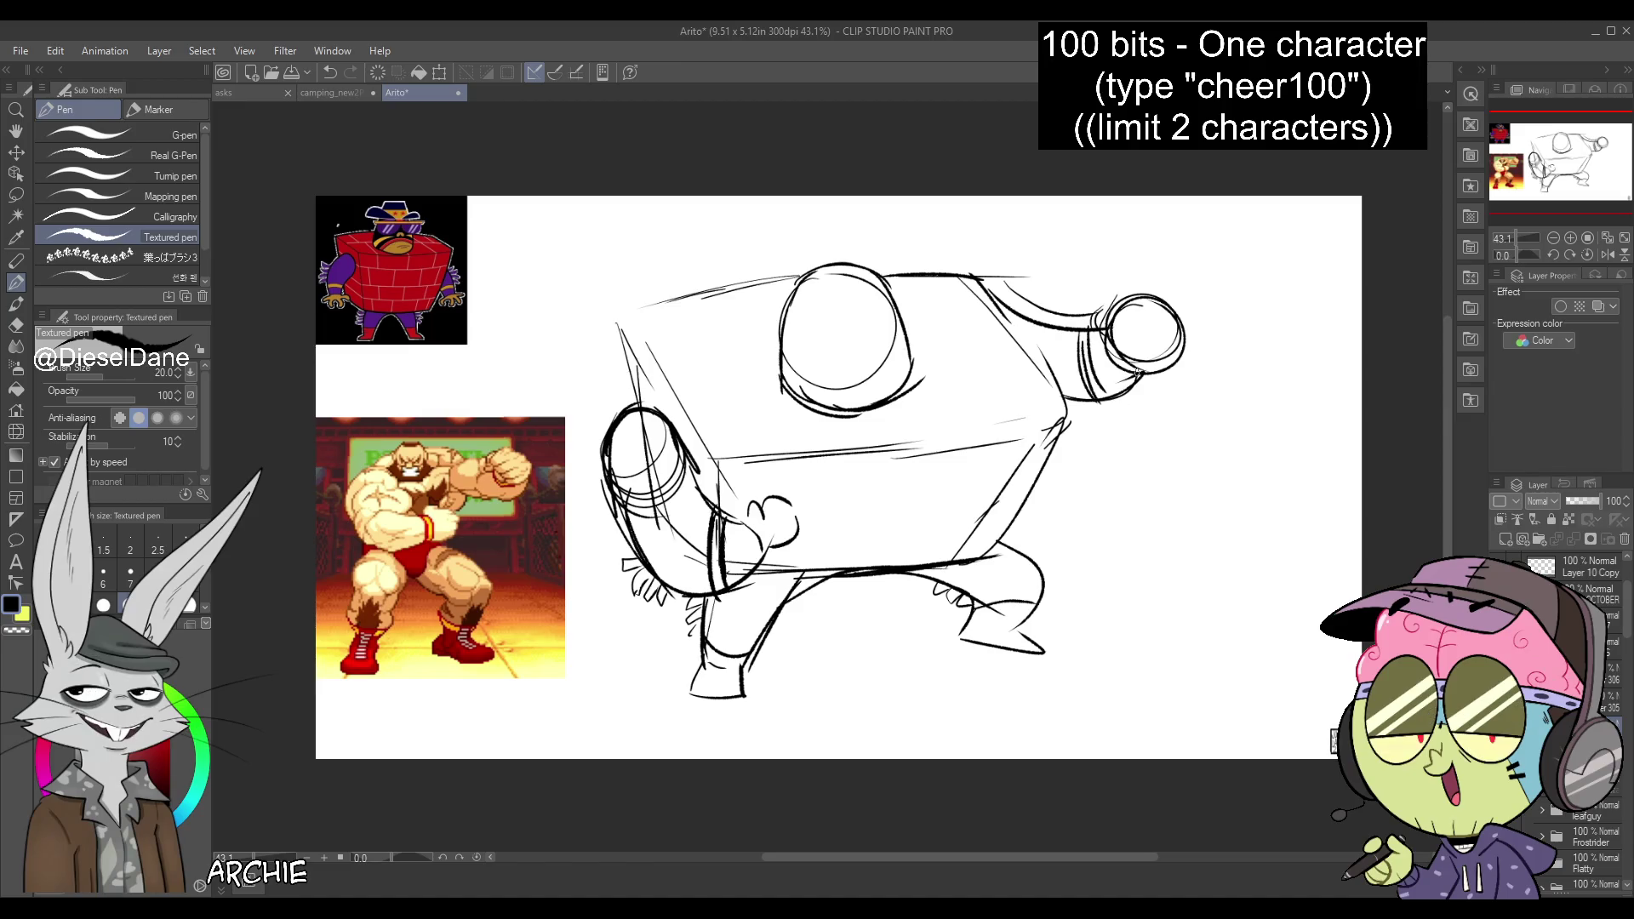
drag(988, 287, 1027, 334)
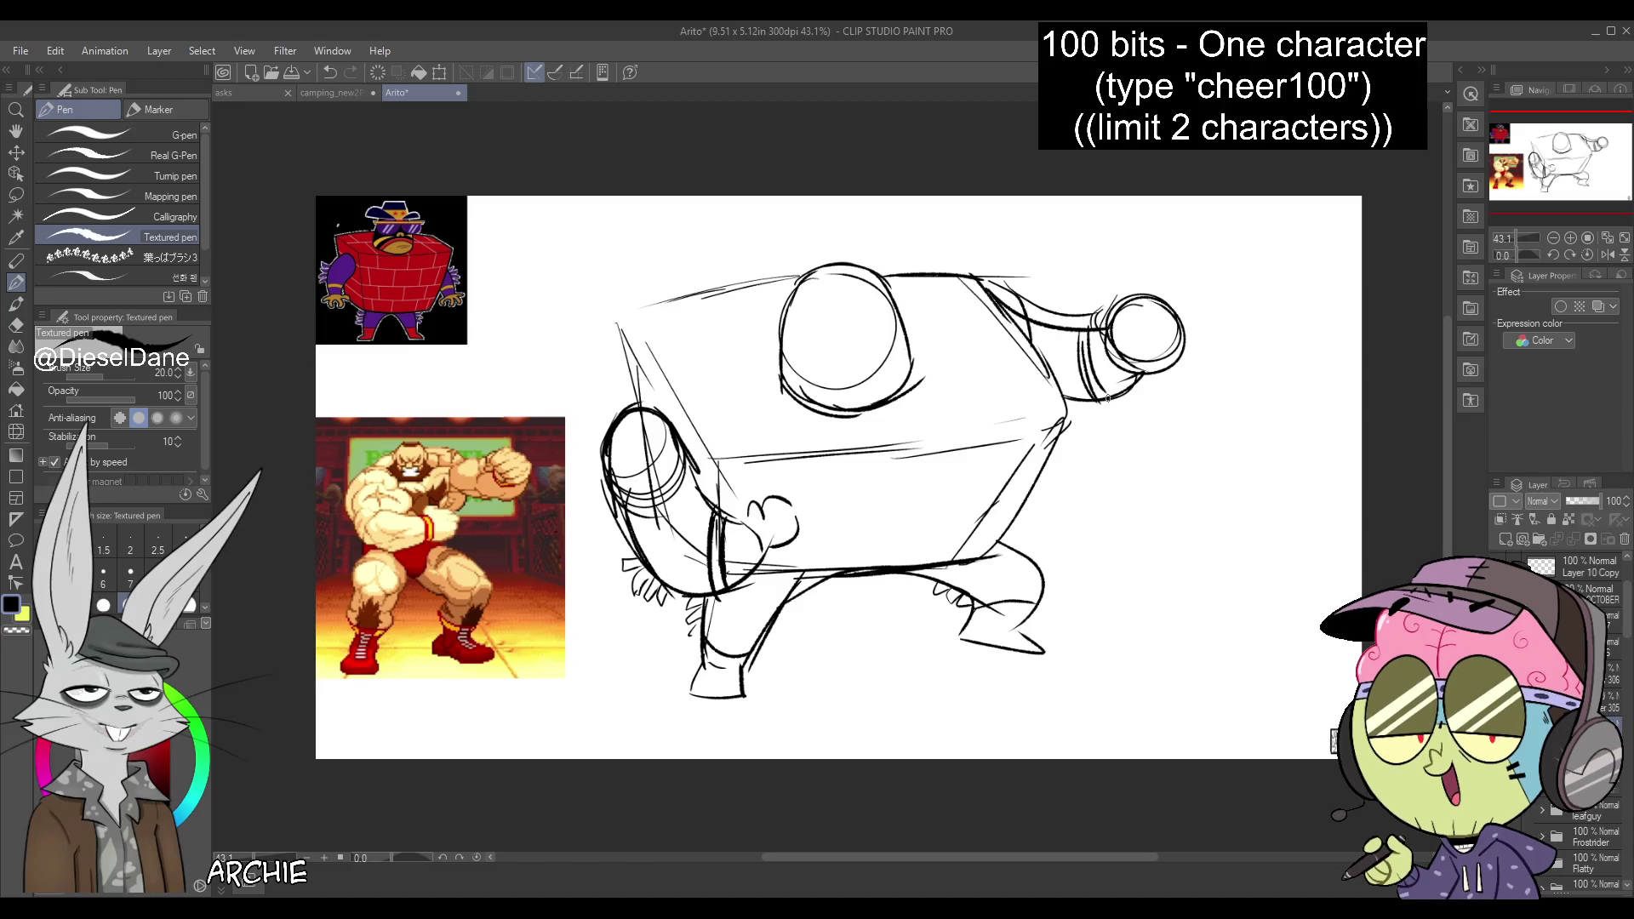
mouse_move(1104, 397)
mouse_down()
mouse_move(1102, 425)
mouse_move(1124, 413)
mouse_up()
mouse_move(641, 430)
mouse_down()
mouse_move(637, 515)
mouse_move(680, 509)
mouse_move(696, 436)
mouse_up()
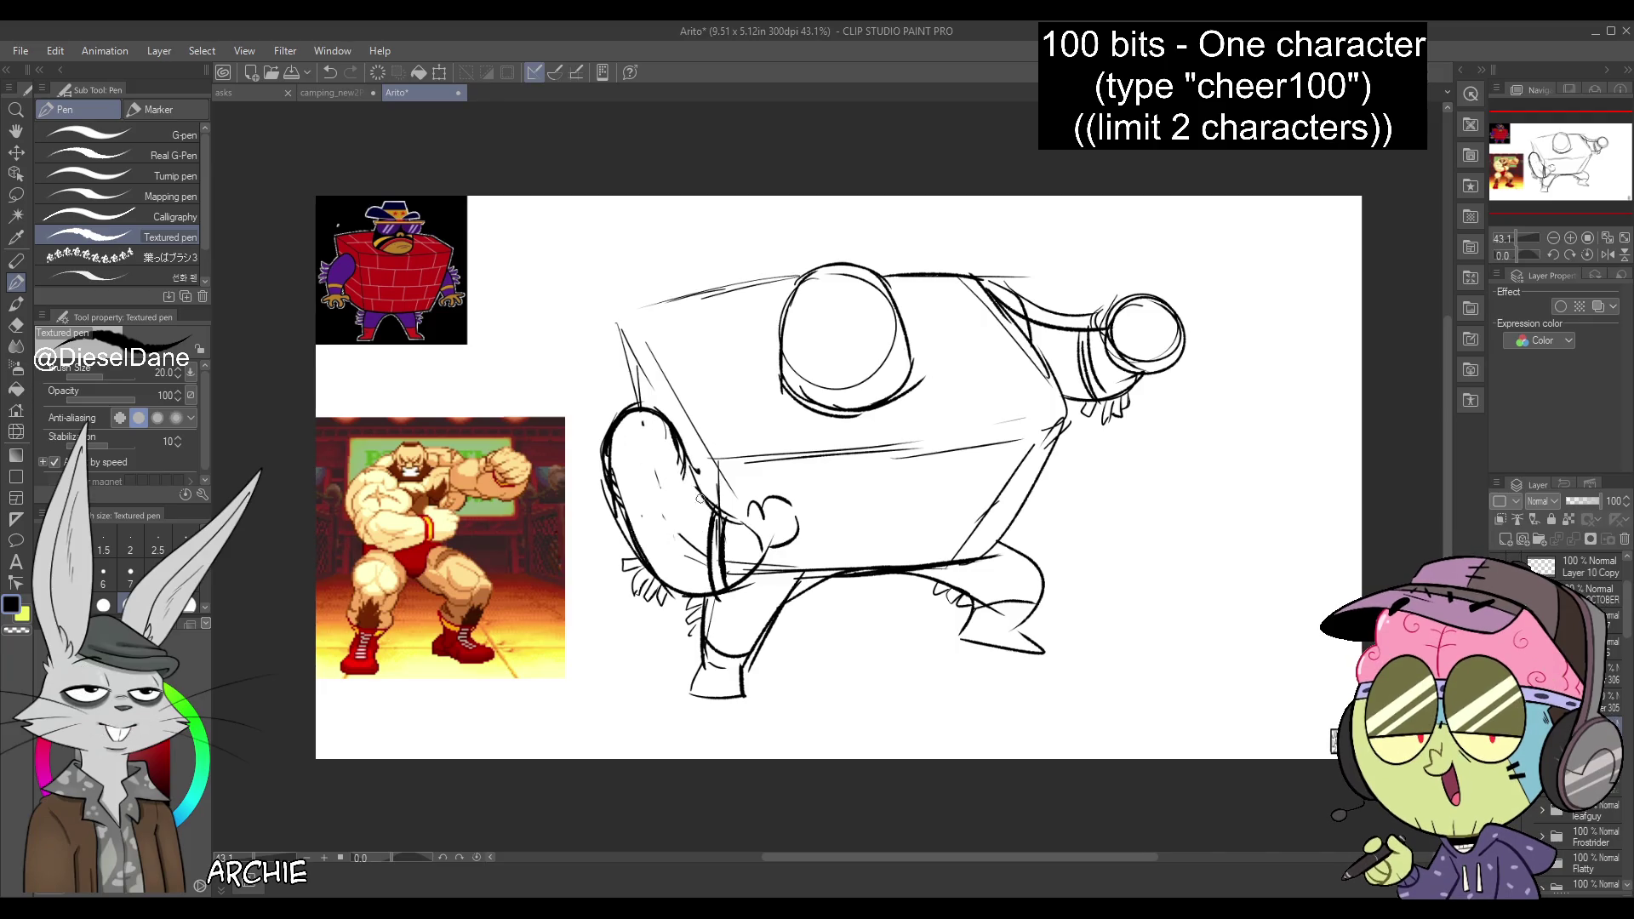
Strengthen the box's left and top edges and draw a single closed eye
drag(624, 314, 634, 402)
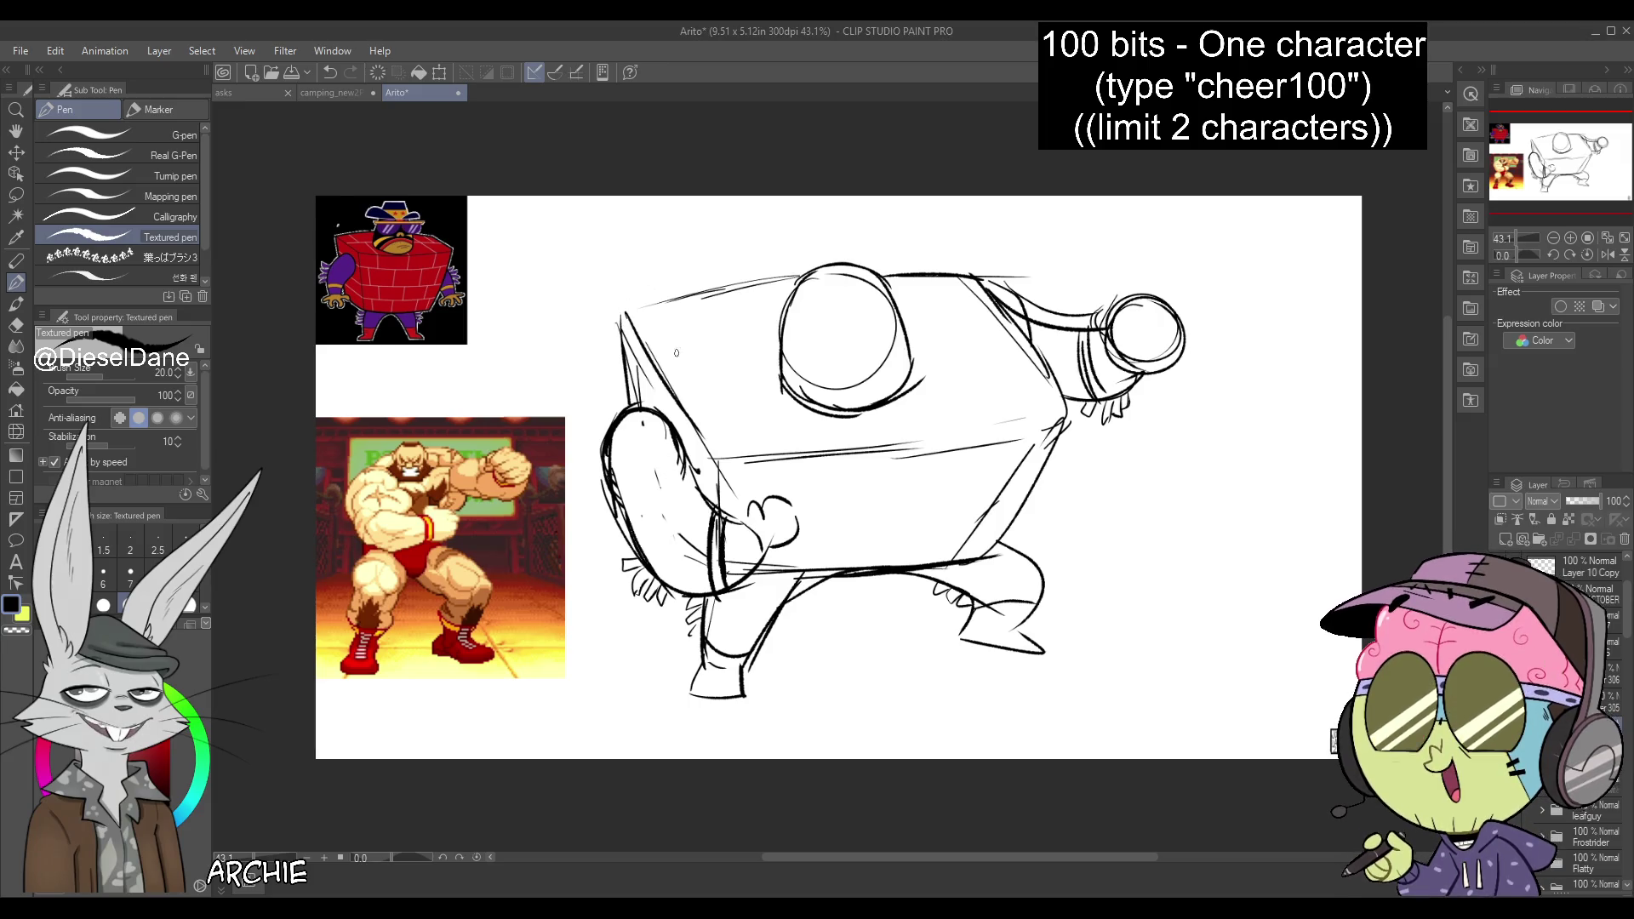
drag(620, 324, 634, 406)
mouse_move(617, 315)
mouse_down()
mouse_move(809, 271)
mouse_move(977, 279)
mouse_up()
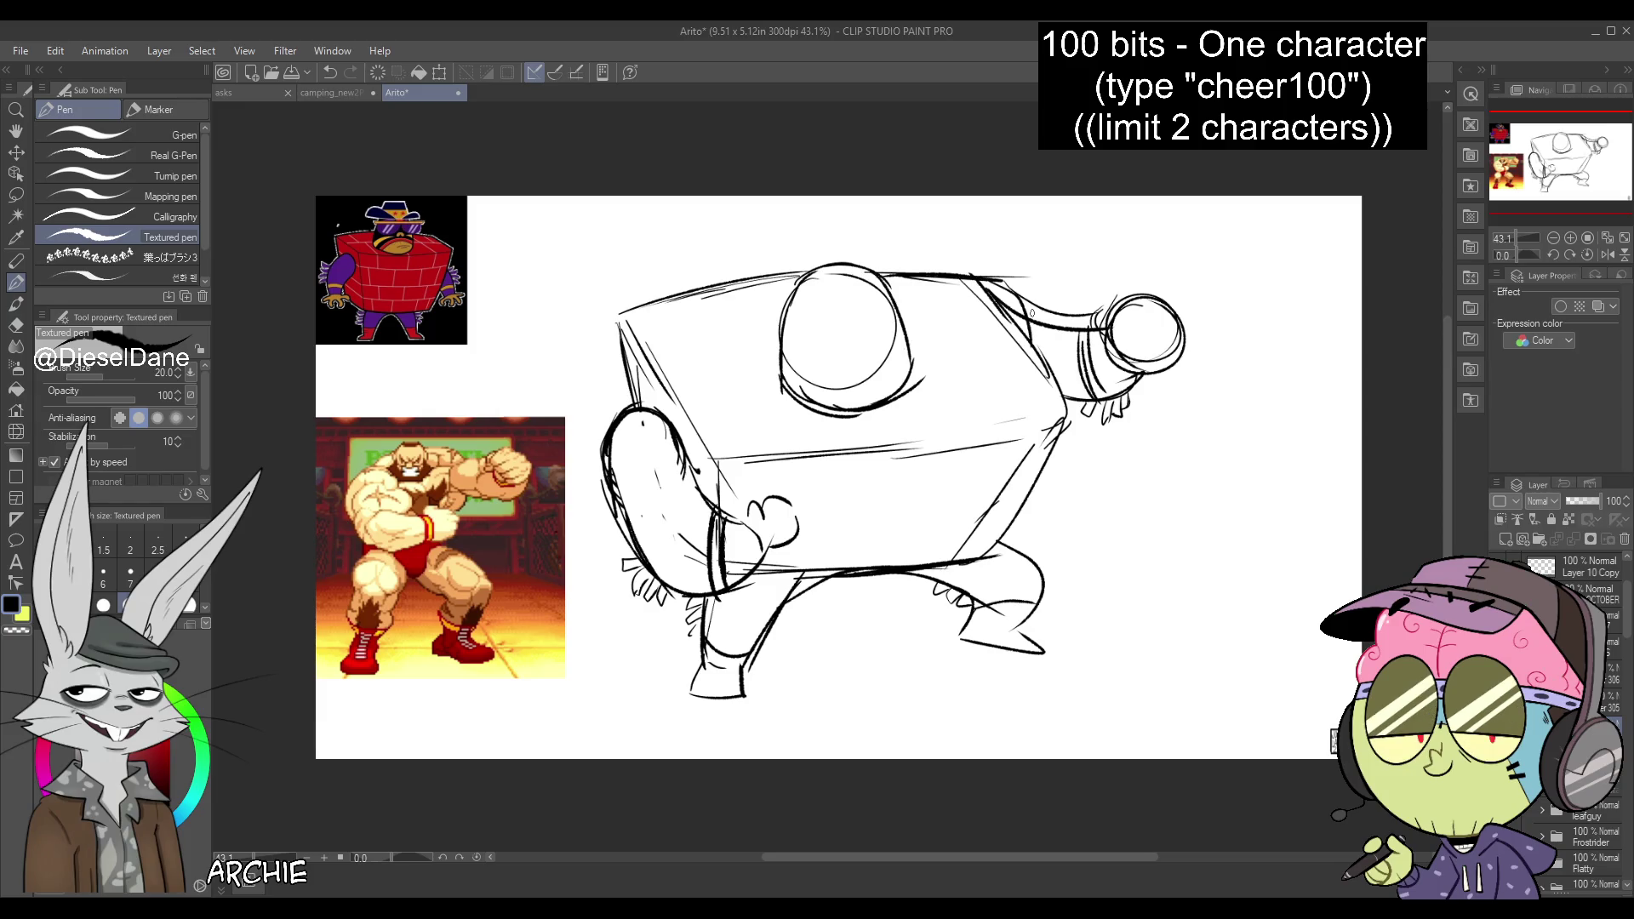
drag(783, 328, 911, 324)
key(ctrl+z)
key(ctrl+z)
drag(785, 333, 904, 335)
key(ctrl+z)
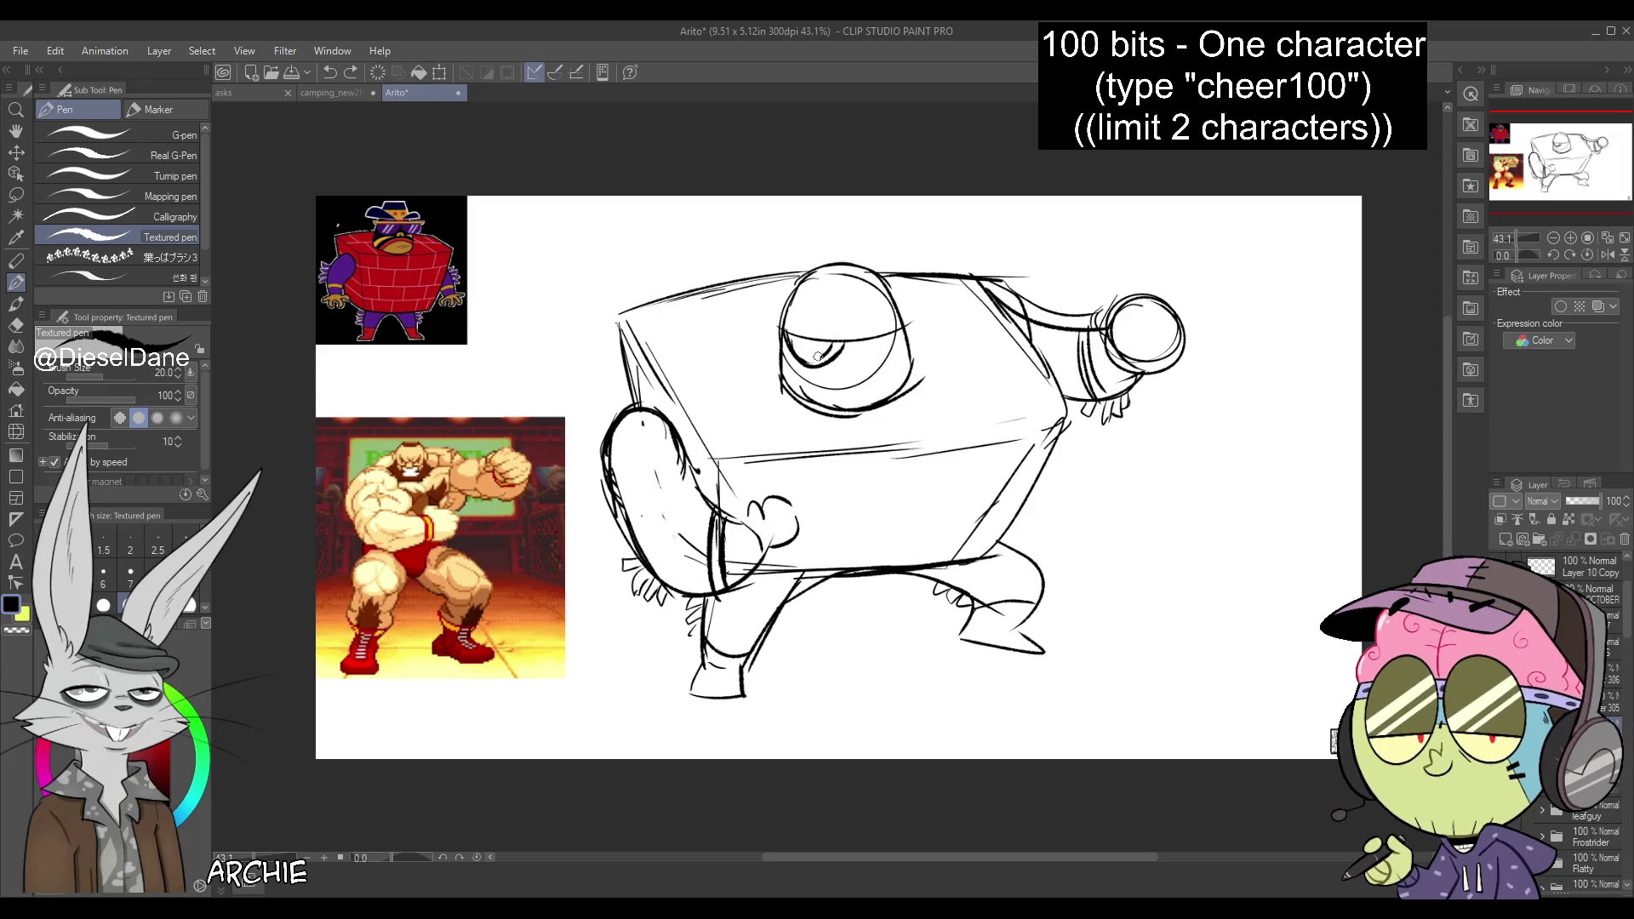
Add the second eye, brow line and nose, then redraw the gritted mouth
drag(847, 349, 904, 334)
drag(776, 327, 912, 319)
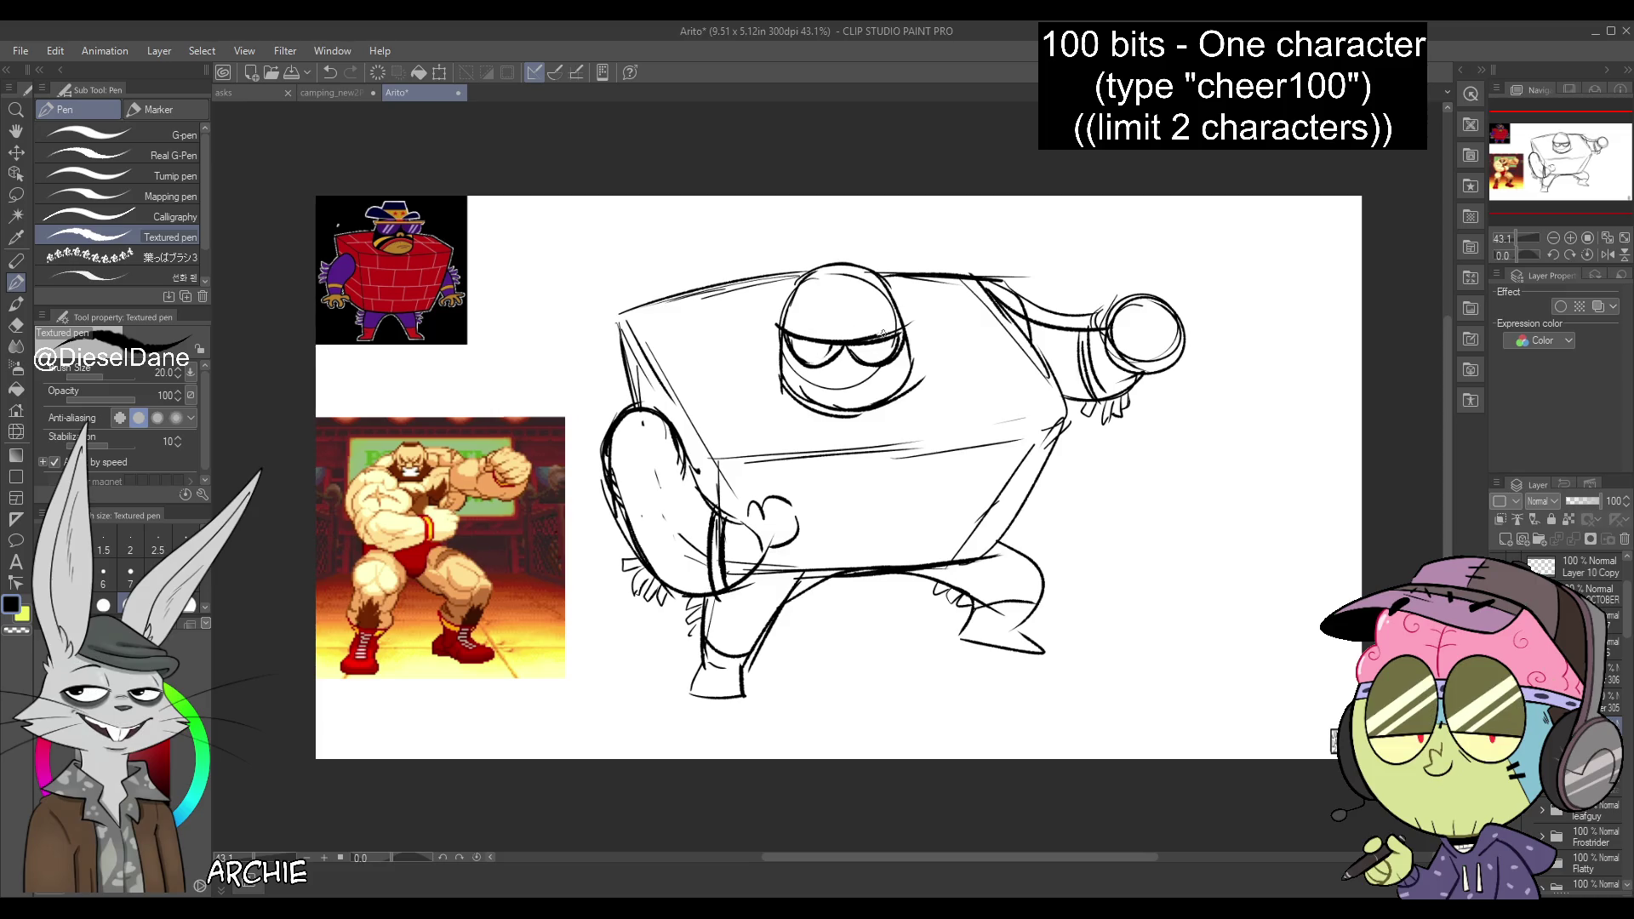
click(836, 362)
drag(802, 391, 895, 367)
mouse_move(789, 394)
mouse_down()
mouse_move(894, 421)
mouse_move(909, 332)
mouse_up()
key(ctrl+z)
key(ctrl+z)
key(ctrl+z)
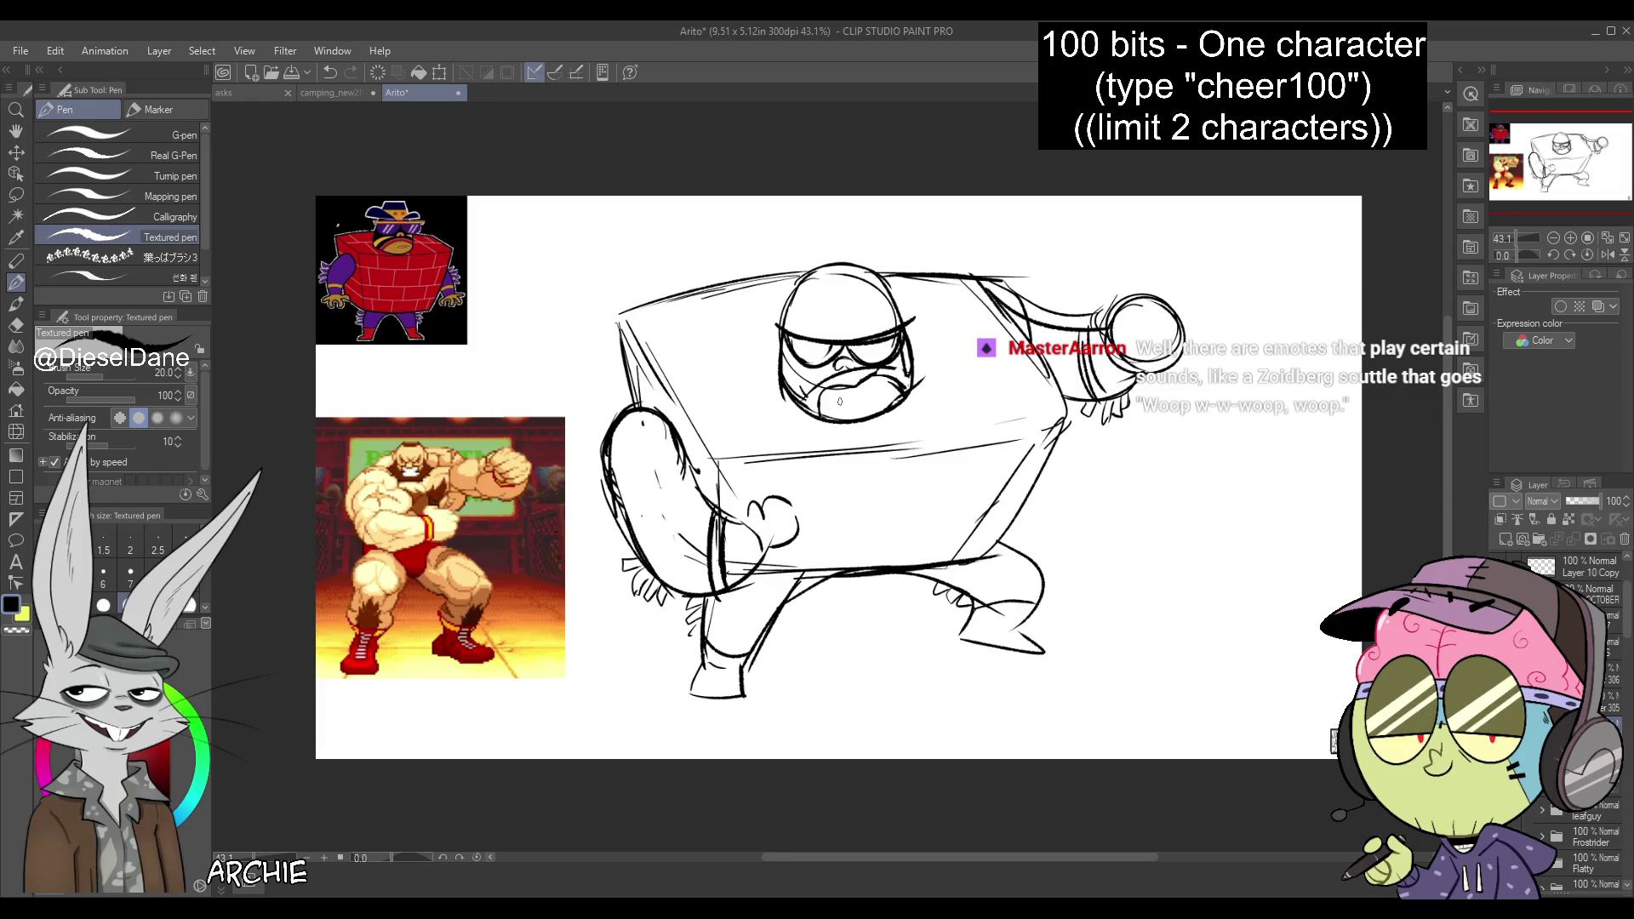
drag(886, 393, 900, 379)
key(ctrl+z)
mouse_move(827, 405)
mouse_down()
mouse_move(896, 382)
mouse_move(865, 400)
mouse_up()
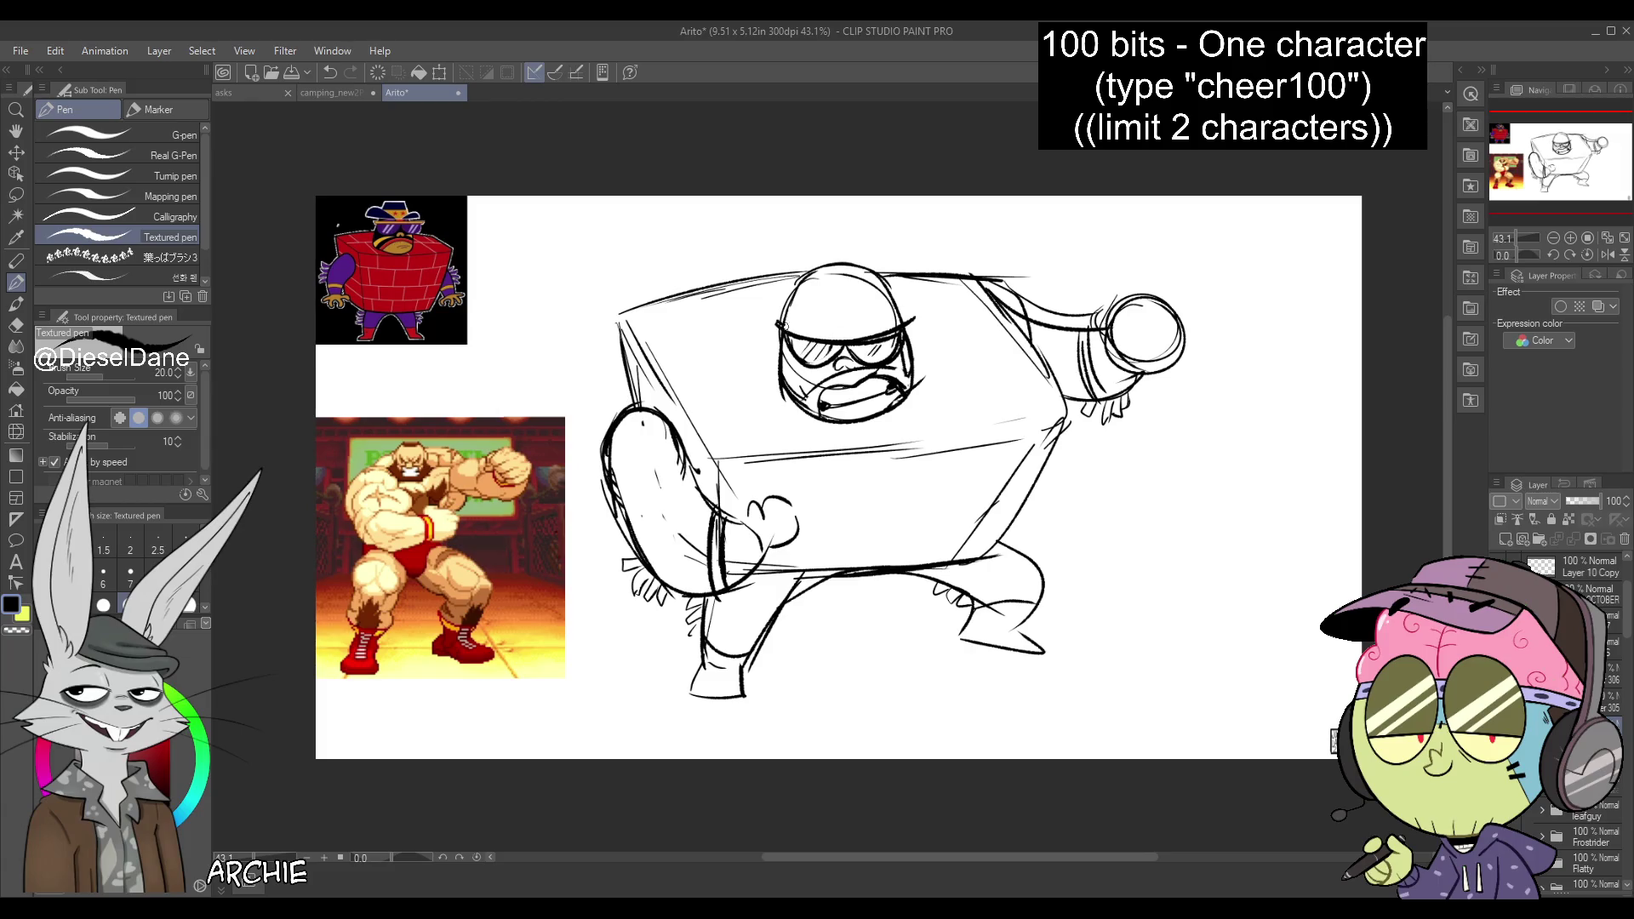
Undo a trial yellow glasses stroke and sketch the cowboy hat's brim and crown in black
key(x)
drag(779, 324, 881, 338)
key(c)
key(ctrl+z)
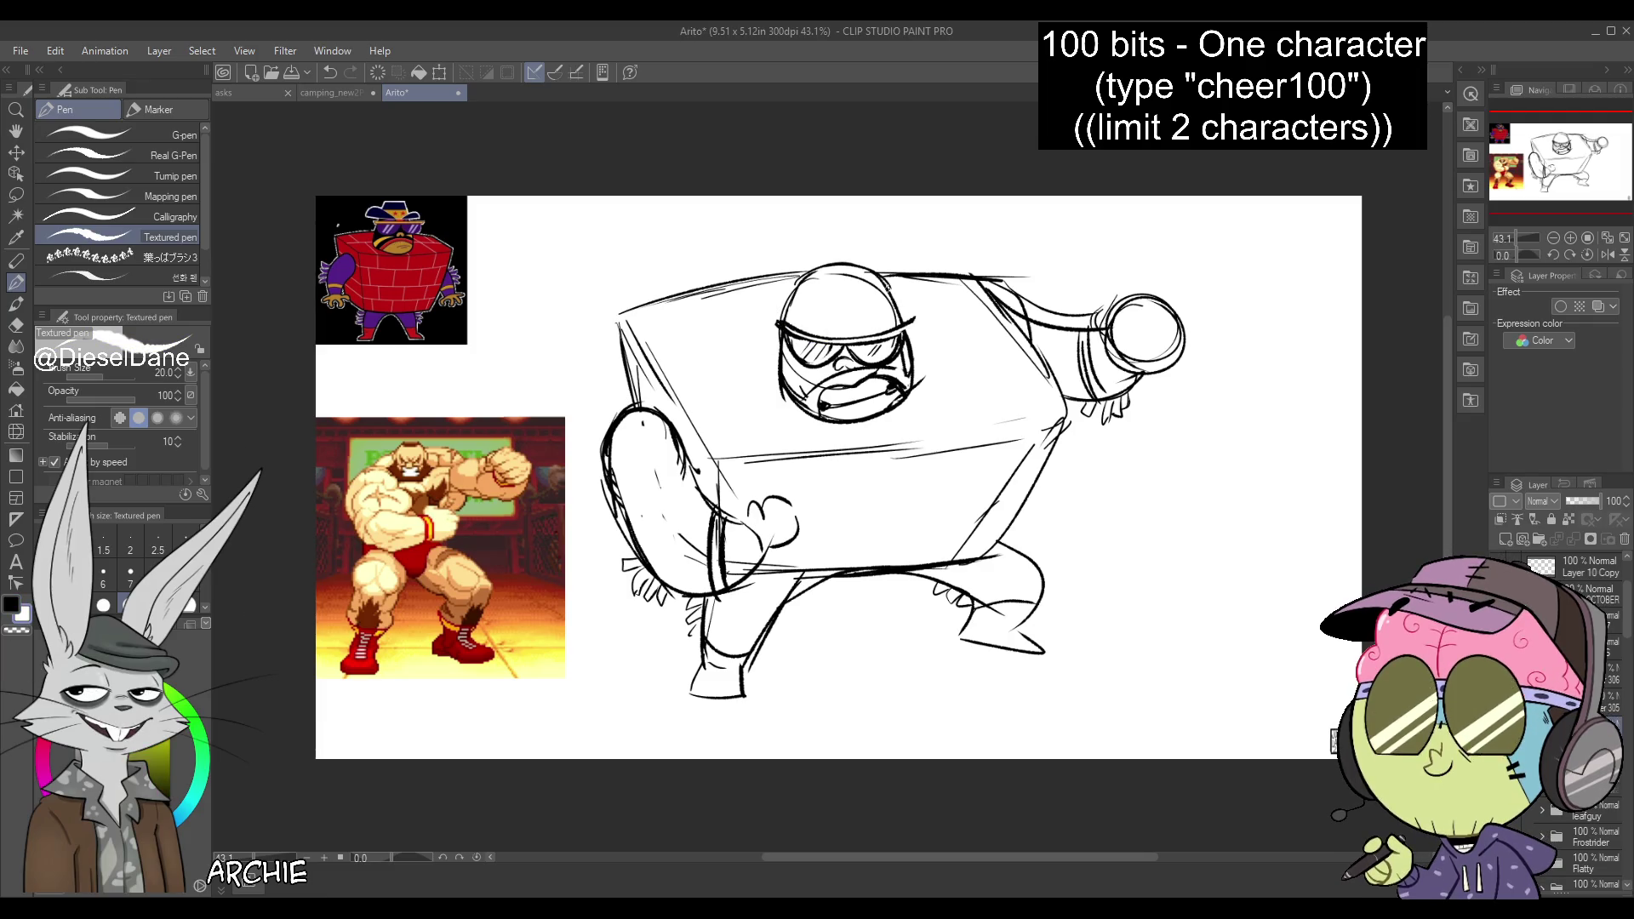
key(c)
mouse_move(843, 334)
mouse_down()
mouse_move(940, 289)
mouse_move(915, 332)
mouse_up()
drag(743, 298, 804, 281)
mouse_move(942, 297)
mouse_down()
mouse_move(873, 279)
mouse_move(893, 286)
mouse_up()
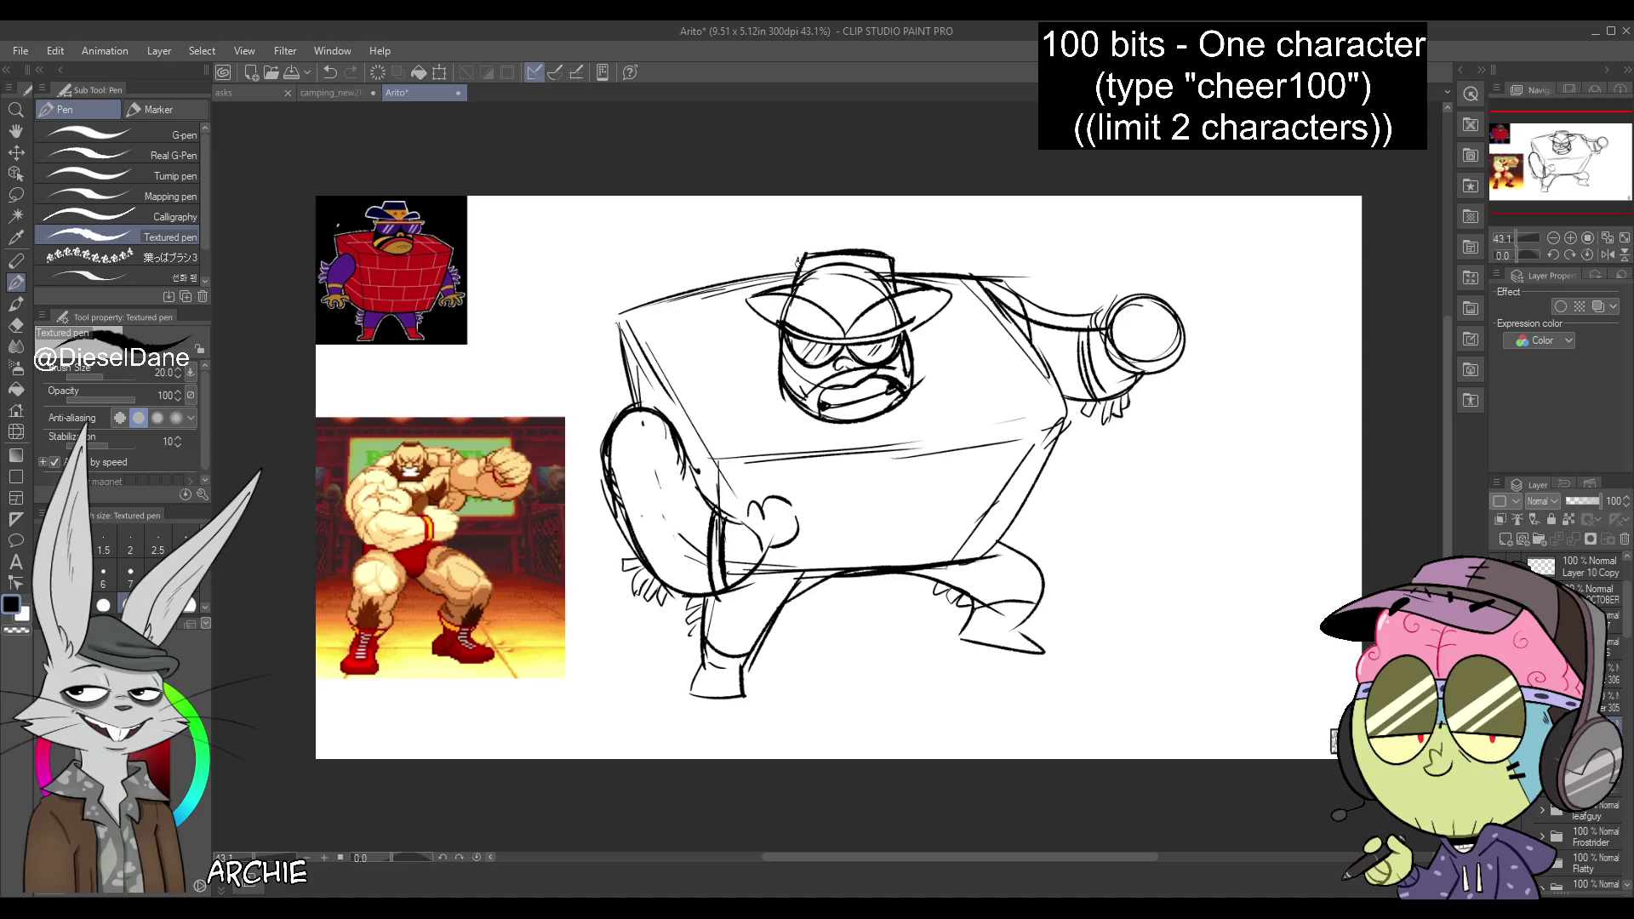
Draw the hat band, a crown line and a star badge on the cowboy hat
mouse_move(788, 298)
mouse_down()
mouse_move(887, 284)
mouse_move(885, 257)
mouse_up()
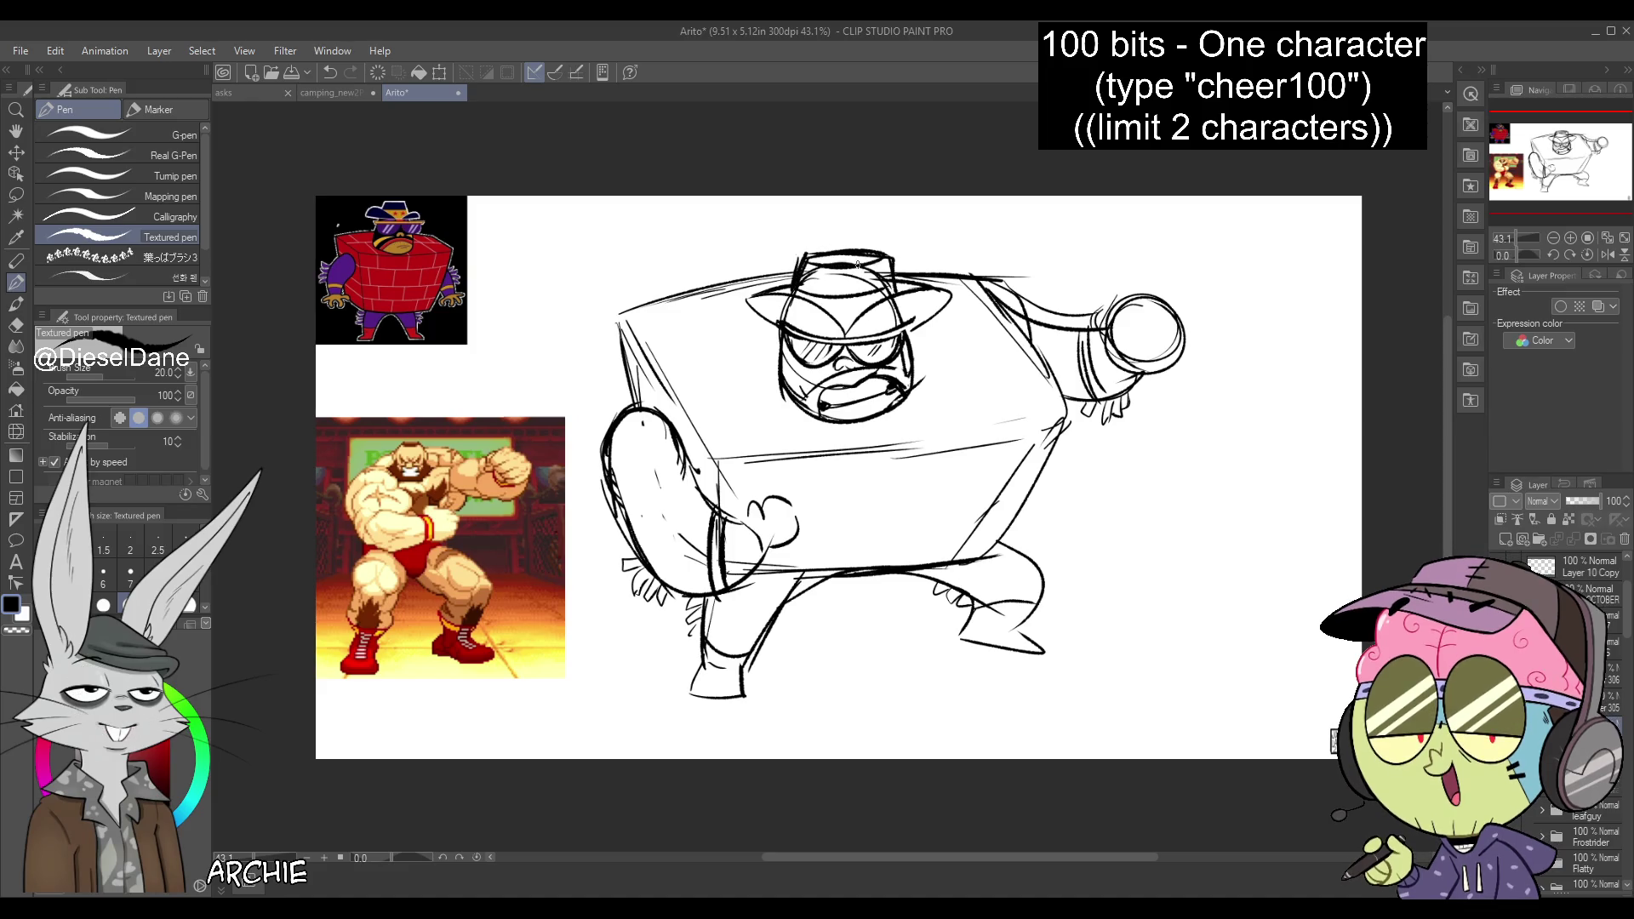
drag(796, 283, 887, 274)
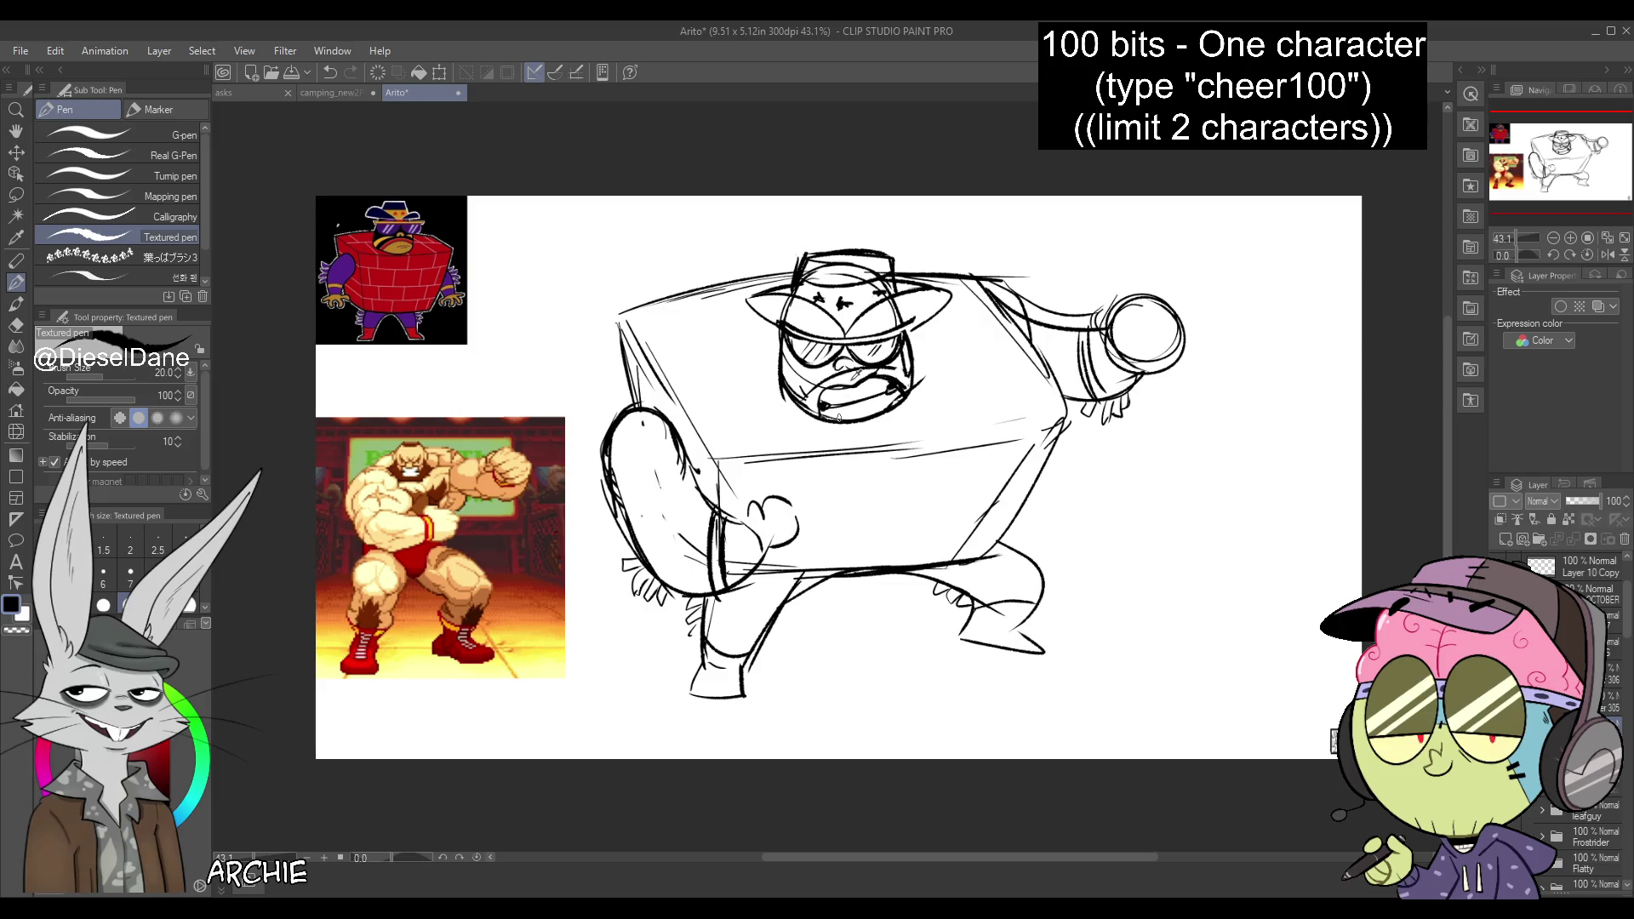
mouse_move(807, 290)
mouse_down()
mouse_move(836, 305)
mouse_move(745, 311)
mouse_move(817, 332)
mouse_move(953, 298)
mouse_move(886, 325)
mouse_up()
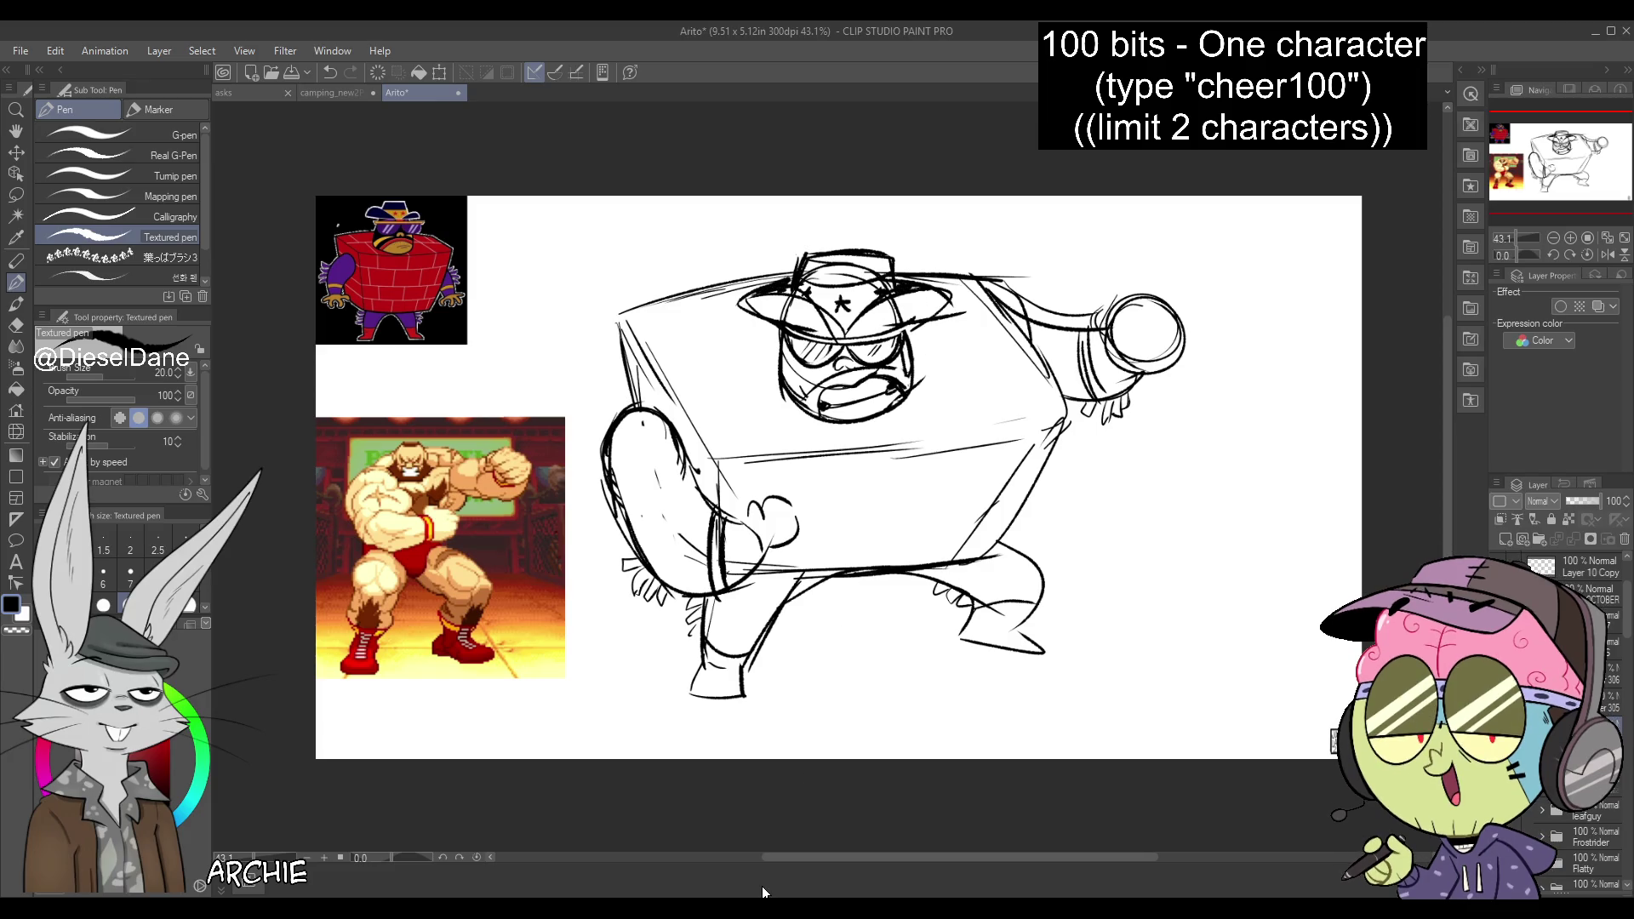
Stroke brick lines and joints across the box body's top and front faces
drag(664, 375, 767, 349)
key(ctrl+z)
key(ctrl+z)
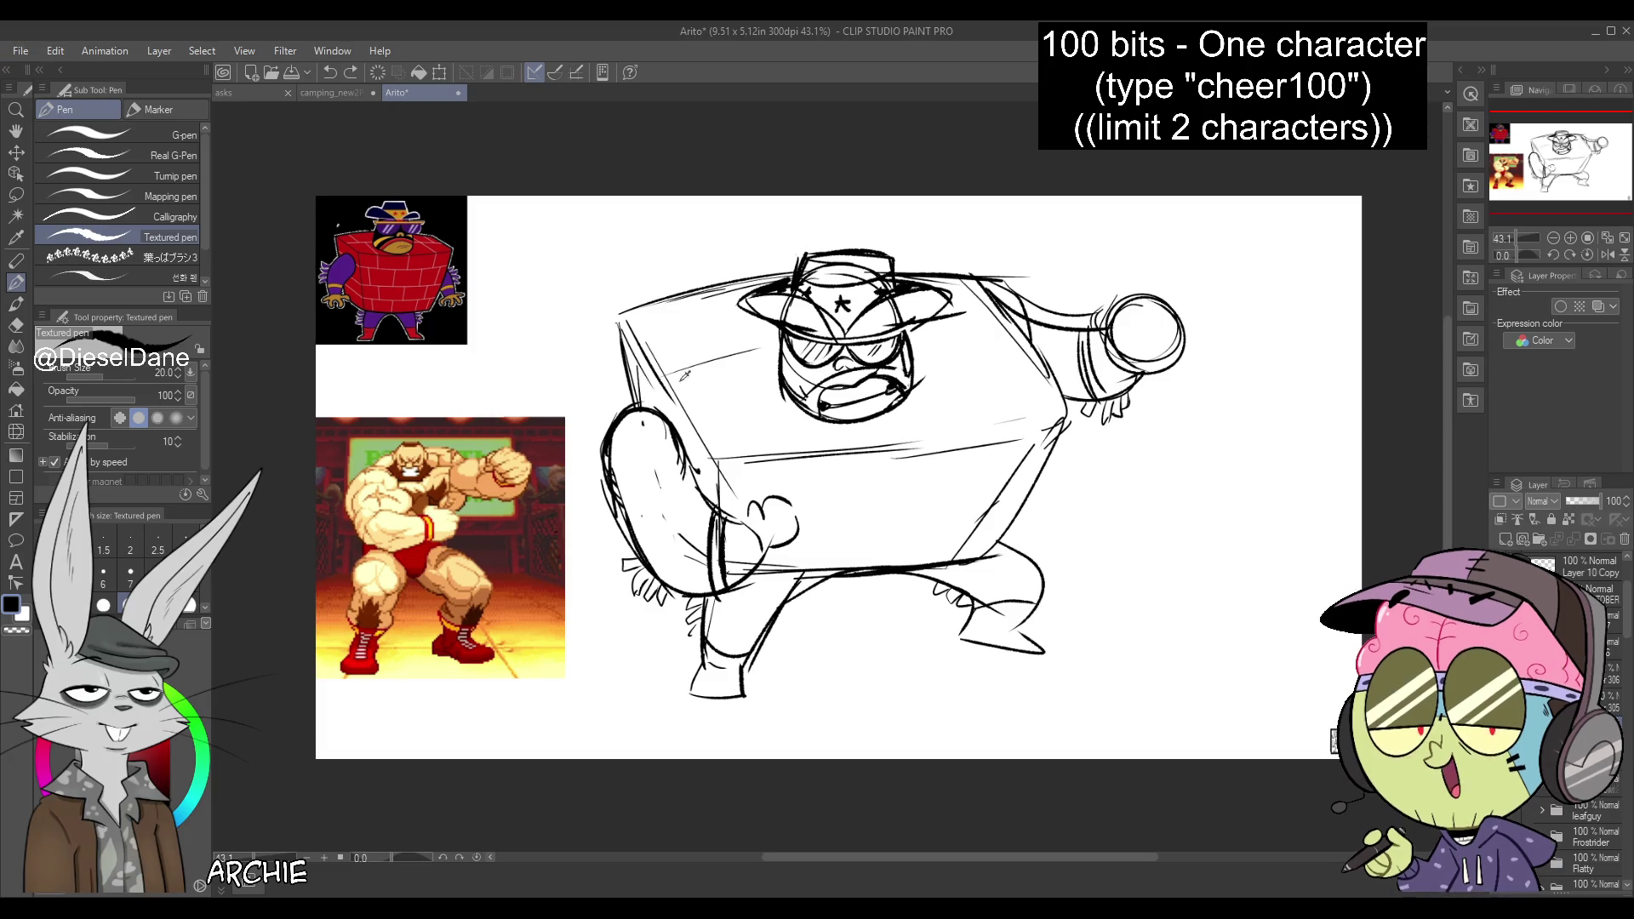
drag(909, 342, 1026, 318)
drag(672, 325, 727, 372)
drag(741, 366, 800, 444)
drag(822, 545, 1000, 525)
drag(951, 456, 945, 482)
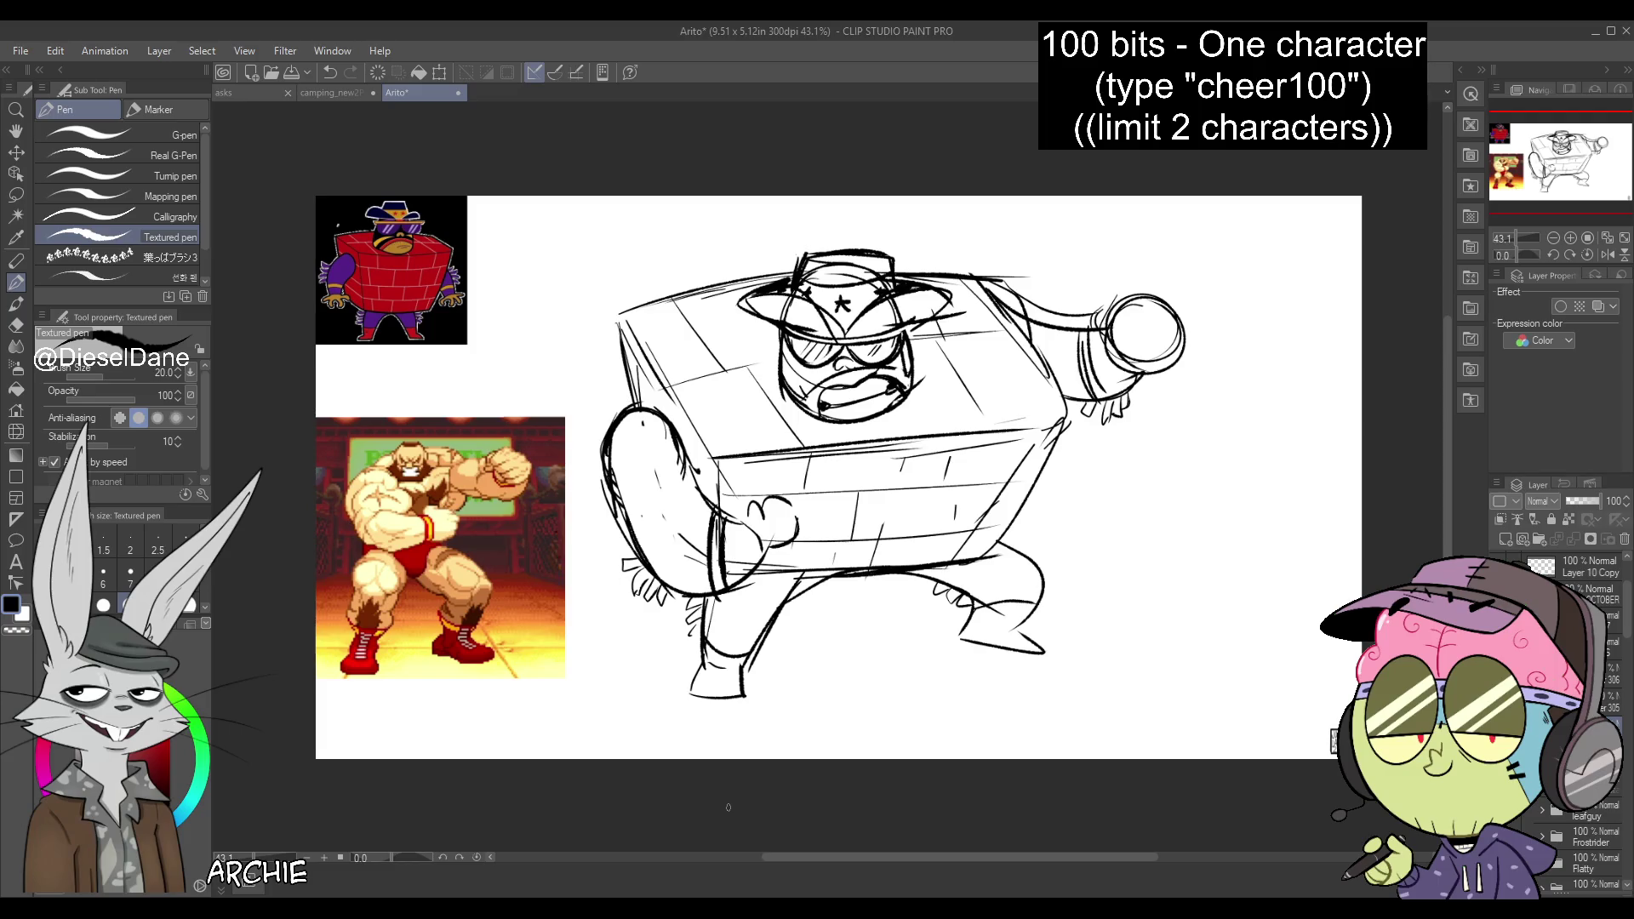
Firm up both fist outlines and the left arm, and touch up the lines around the mouth
mouse_move(1111, 313)
mouse_down()
mouse_move(1105, 351)
mouse_move(1173, 315)
mouse_move(1156, 349)
mouse_move(1168, 361)
mouse_up()
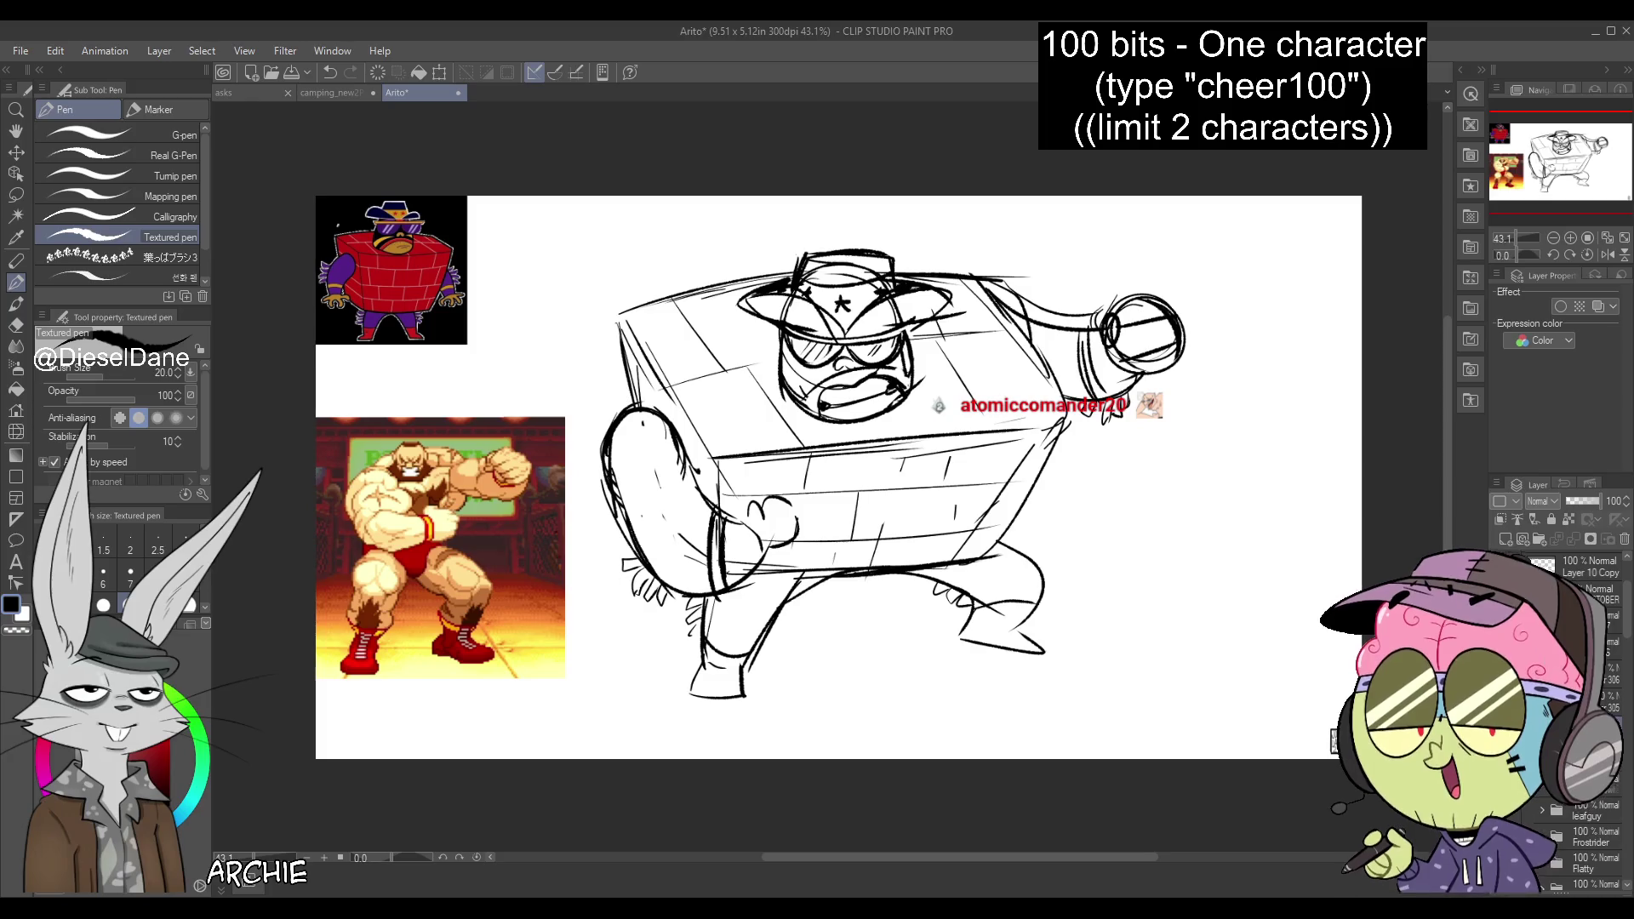
key(ctrl+z)
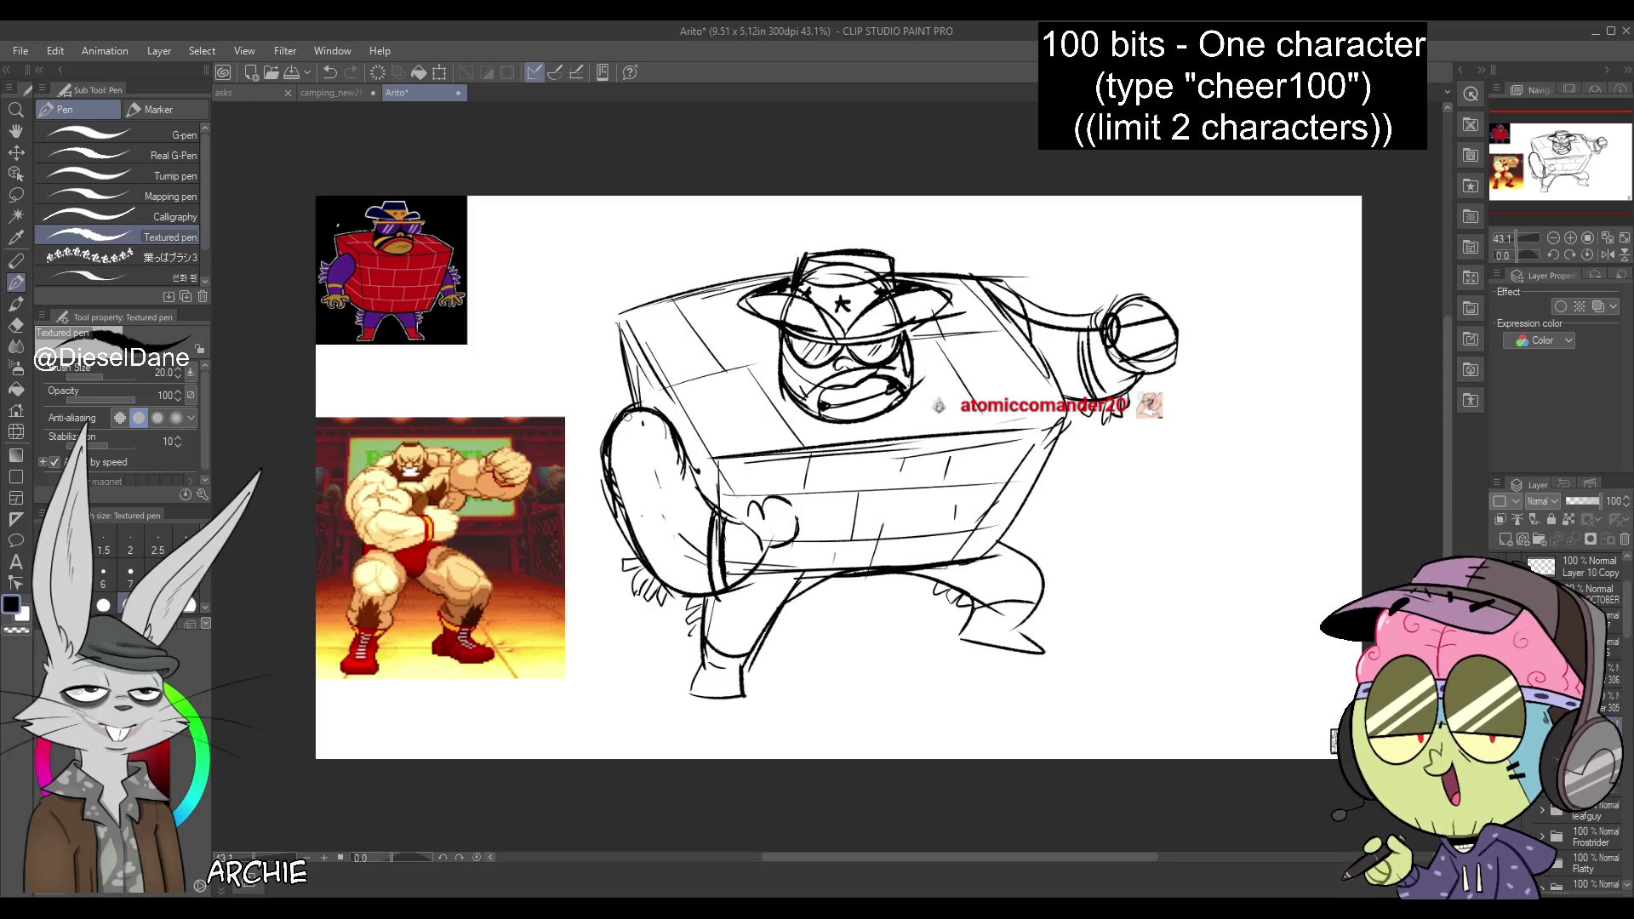
mouse_move(634, 408)
mouse_down()
mouse_move(700, 490)
mouse_move(603, 473)
mouse_move(634, 542)
mouse_up()
drag(635, 338, 700, 446)
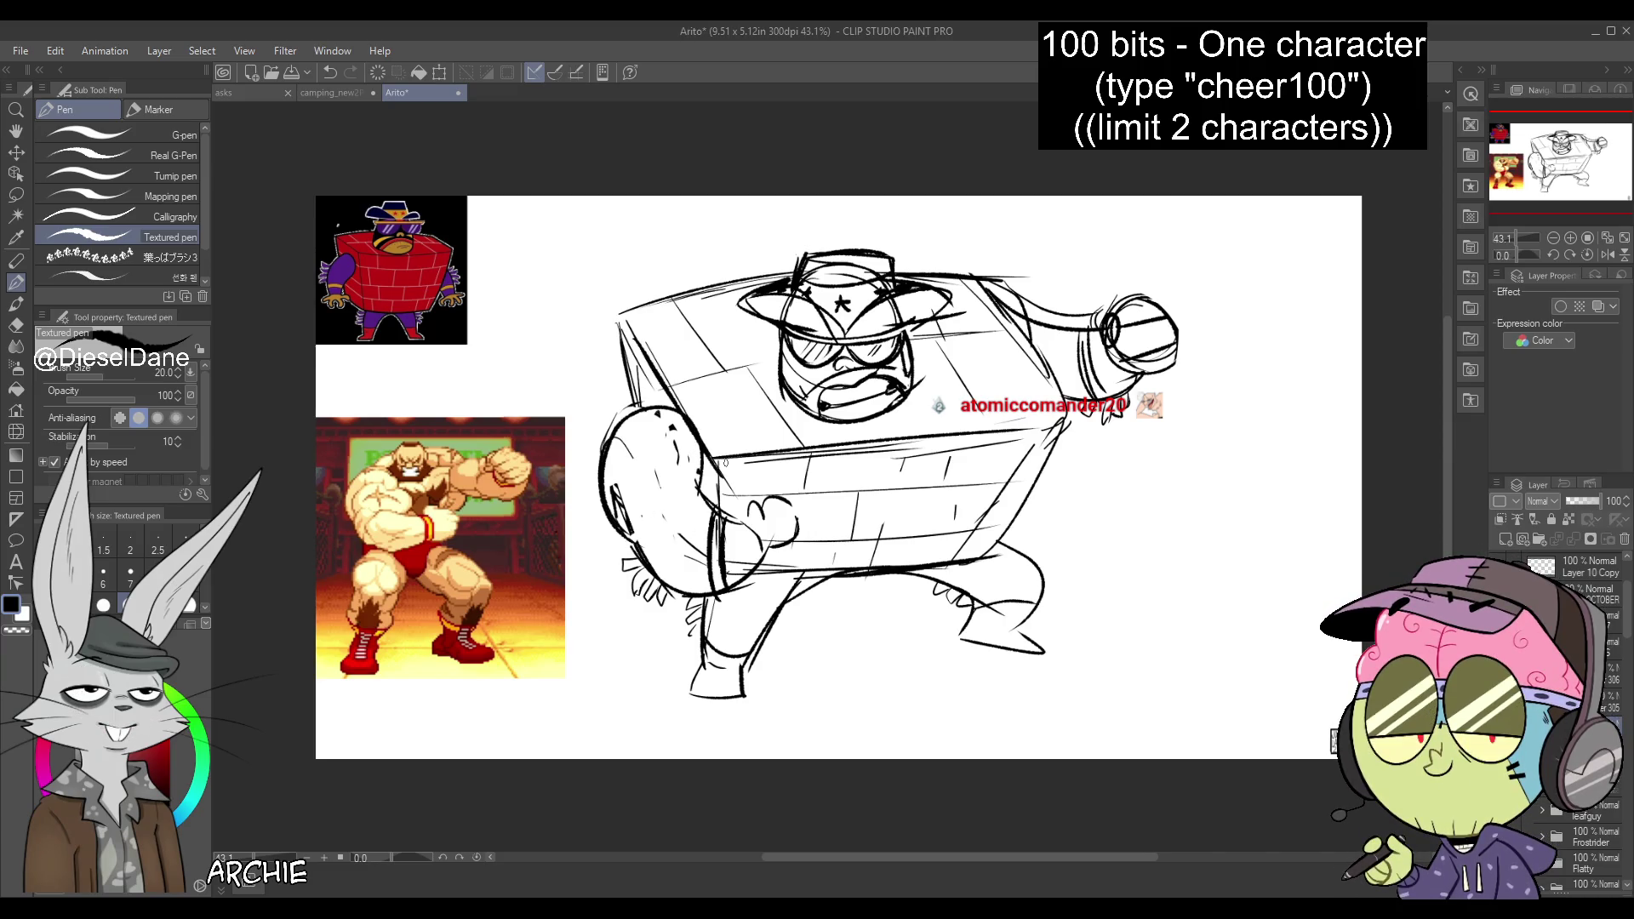
mouse_move(776, 504)
mouse_down()
mouse_move(807, 558)
mouse_move(756, 564)
mouse_up()
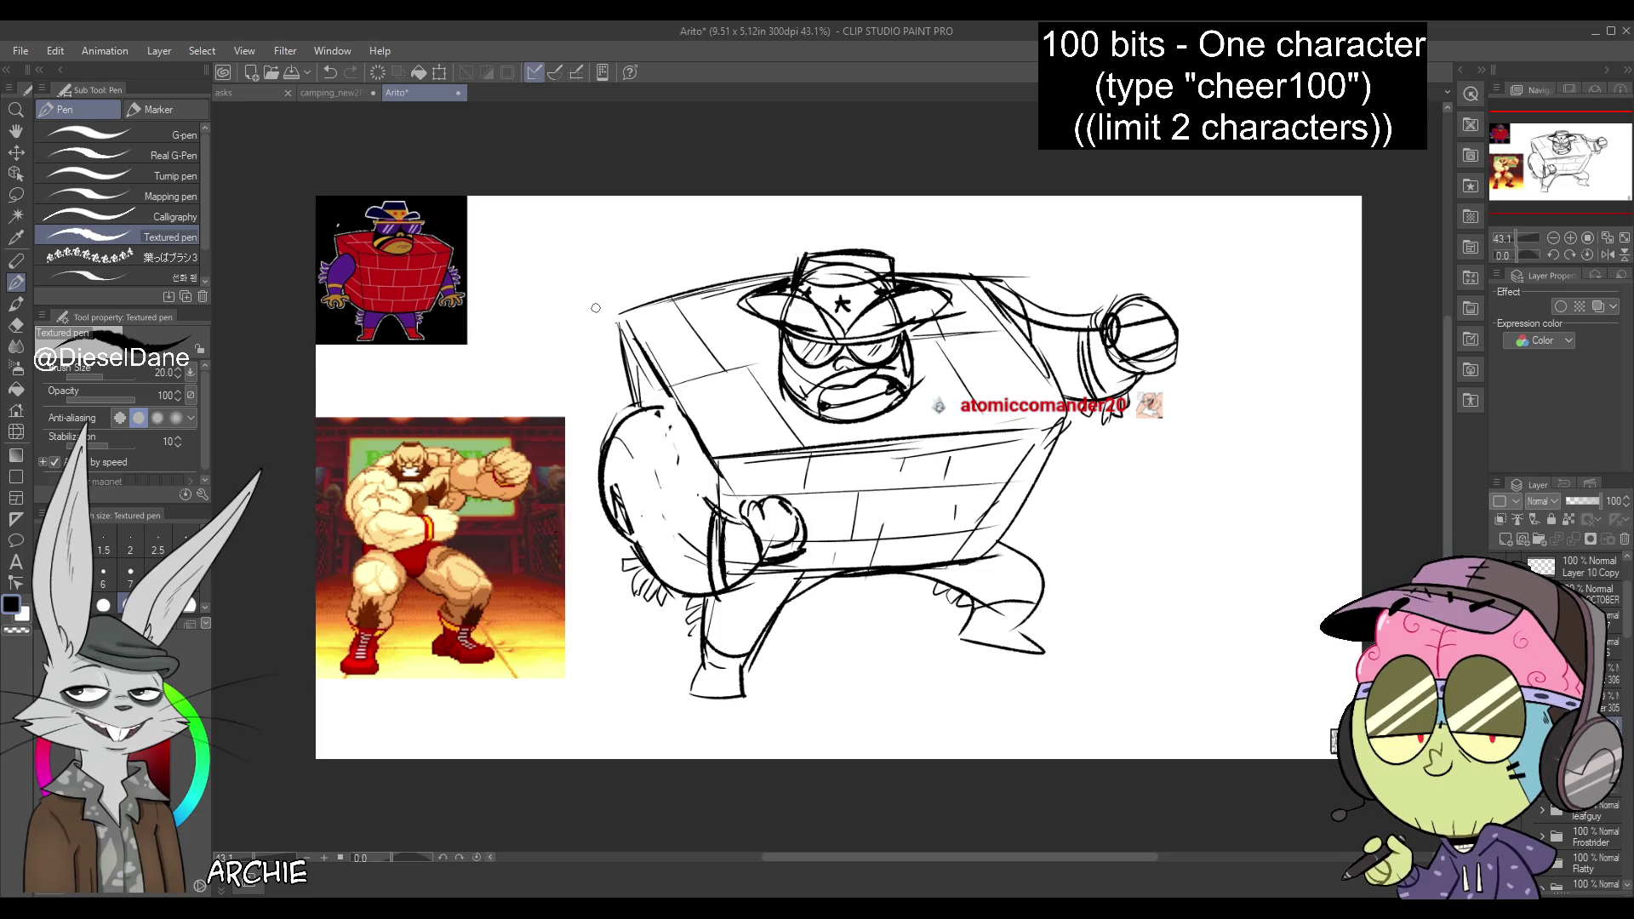
mouse_move(656, 415)
mouse_down()
mouse_move(709, 505)
mouse_move(723, 473)
mouse_up()
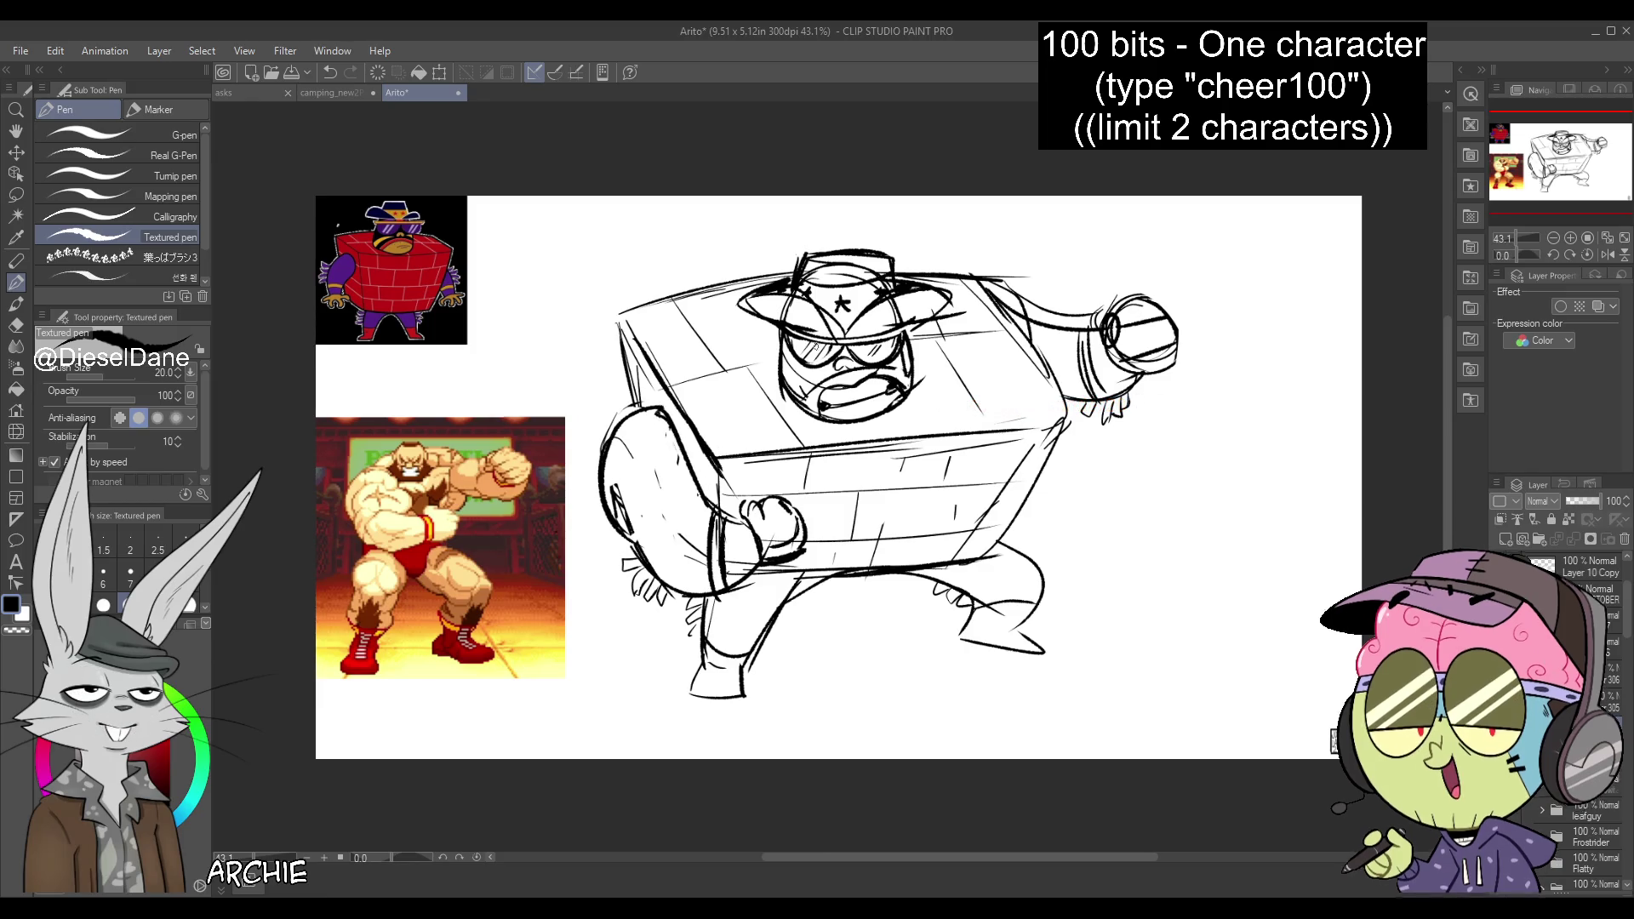
mouse_move(809, 400)
mouse_down()
mouse_move(902, 371)
mouse_move(824, 372)
mouse_up()
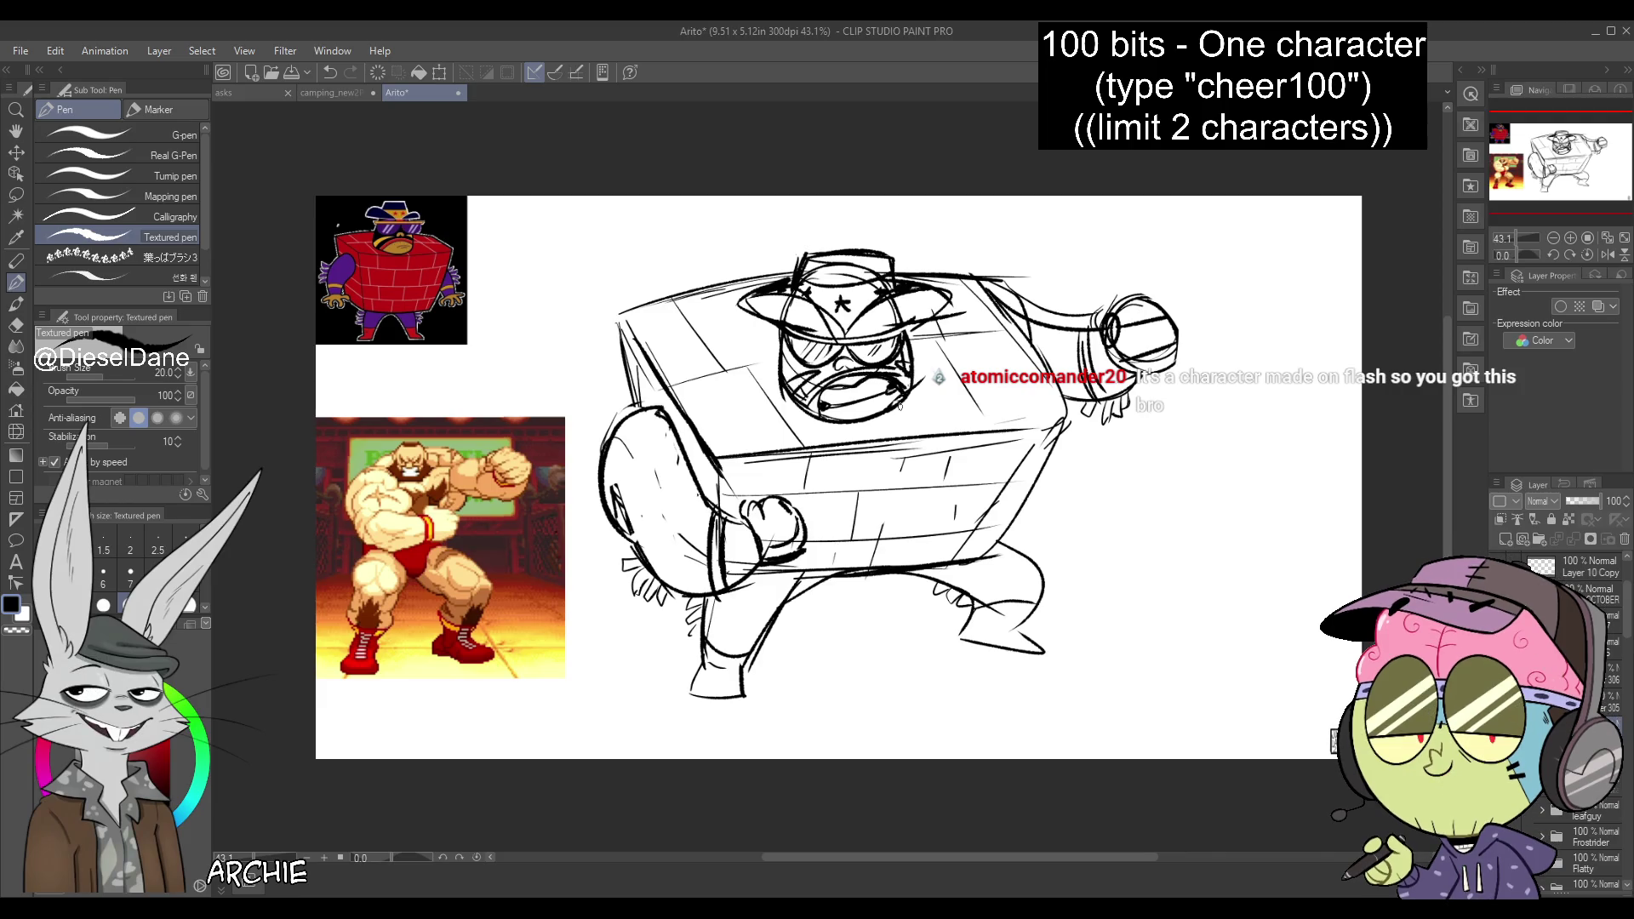
Draw stars on both boots and fade the sketch layer to 12% opacity
drag(718, 662, 708, 679)
drag(1016, 609, 1009, 624)
drag(1576, 500, 1570, 502)
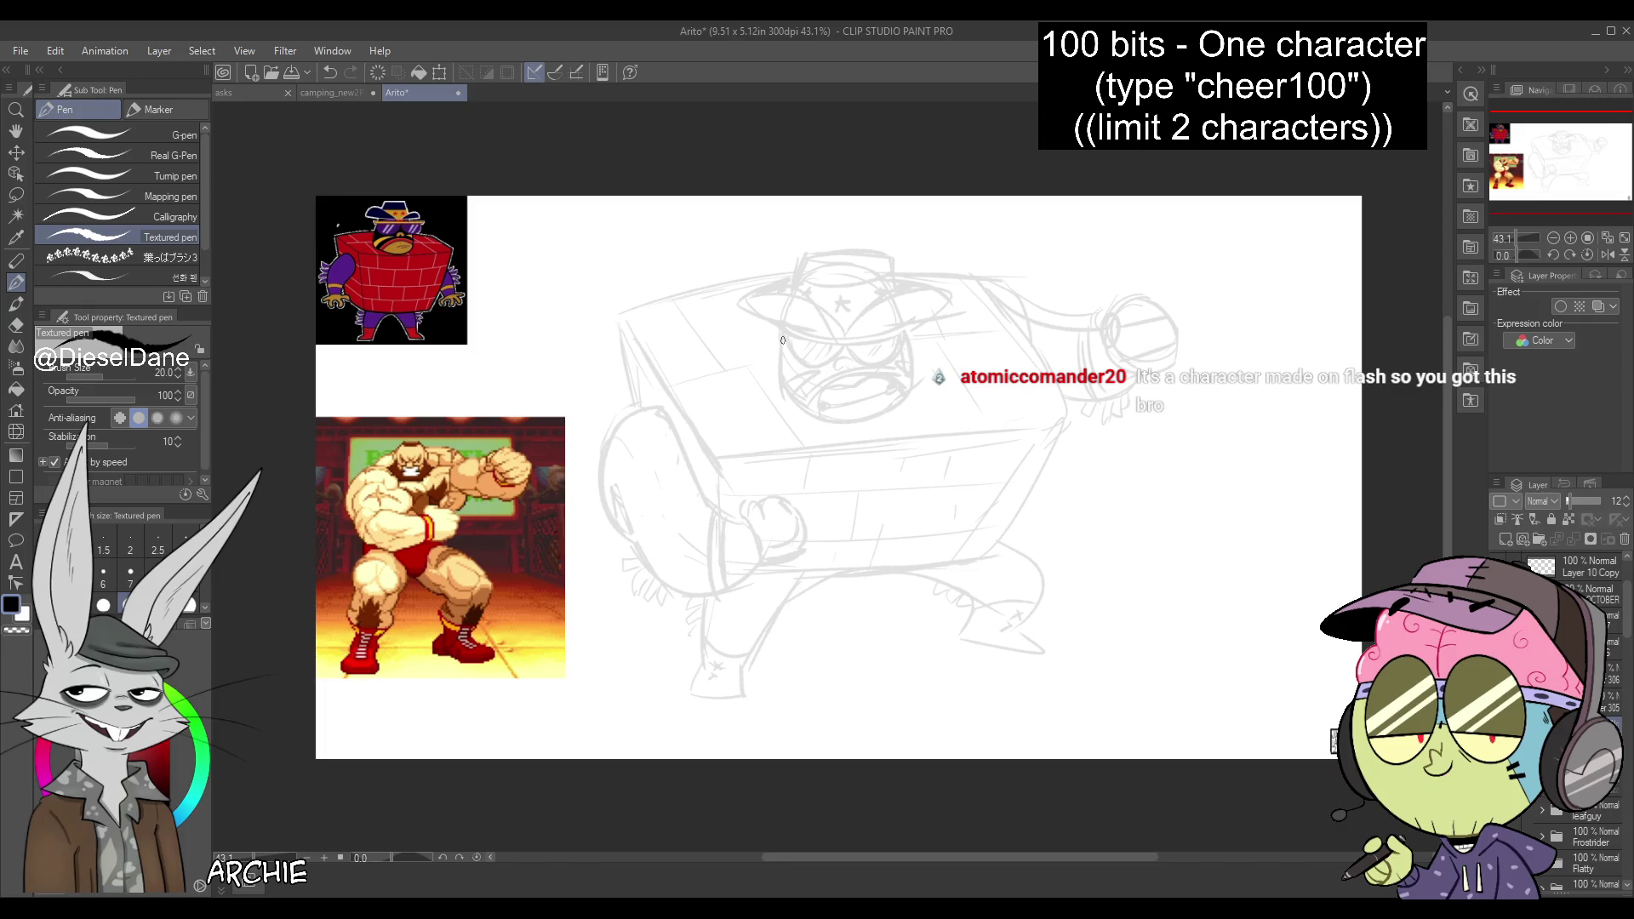
On the ink layer, ink the jaw outline and the double-arched mouth in solid black
click(1611, 703)
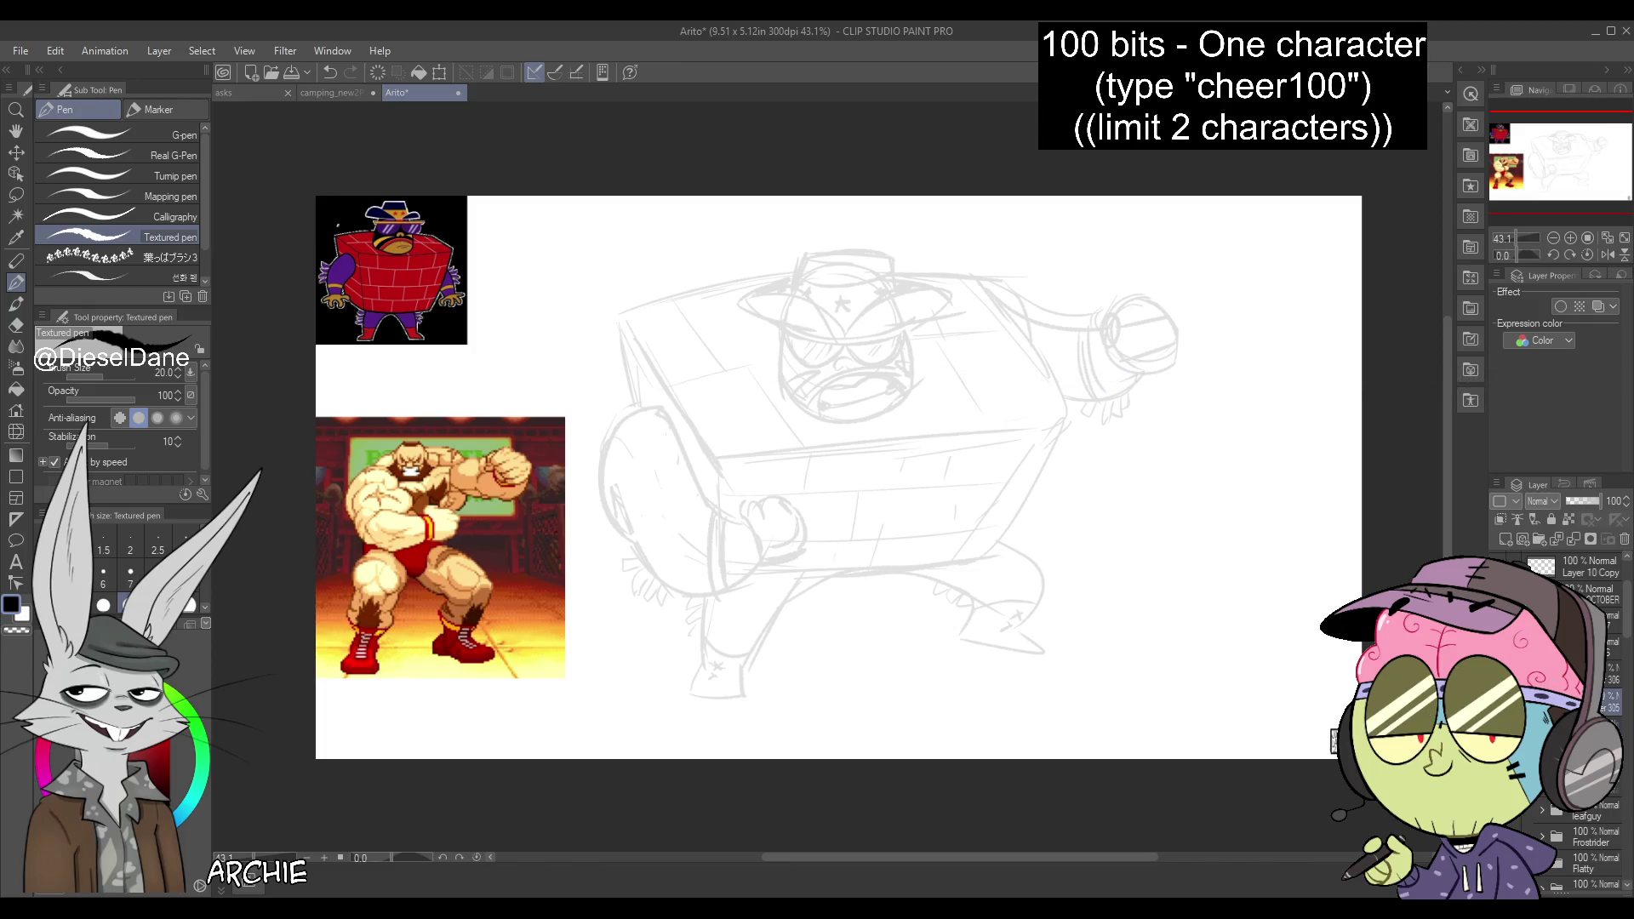
mouse_move(790, 311)
mouse_down()
mouse_move(779, 383)
mouse_move(856, 423)
mouse_up()
key(ctrl+z)
mouse_move(779, 383)
mouse_down()
mouse_move(858, 424)
mouse_move(902, 406)
mouse_up()
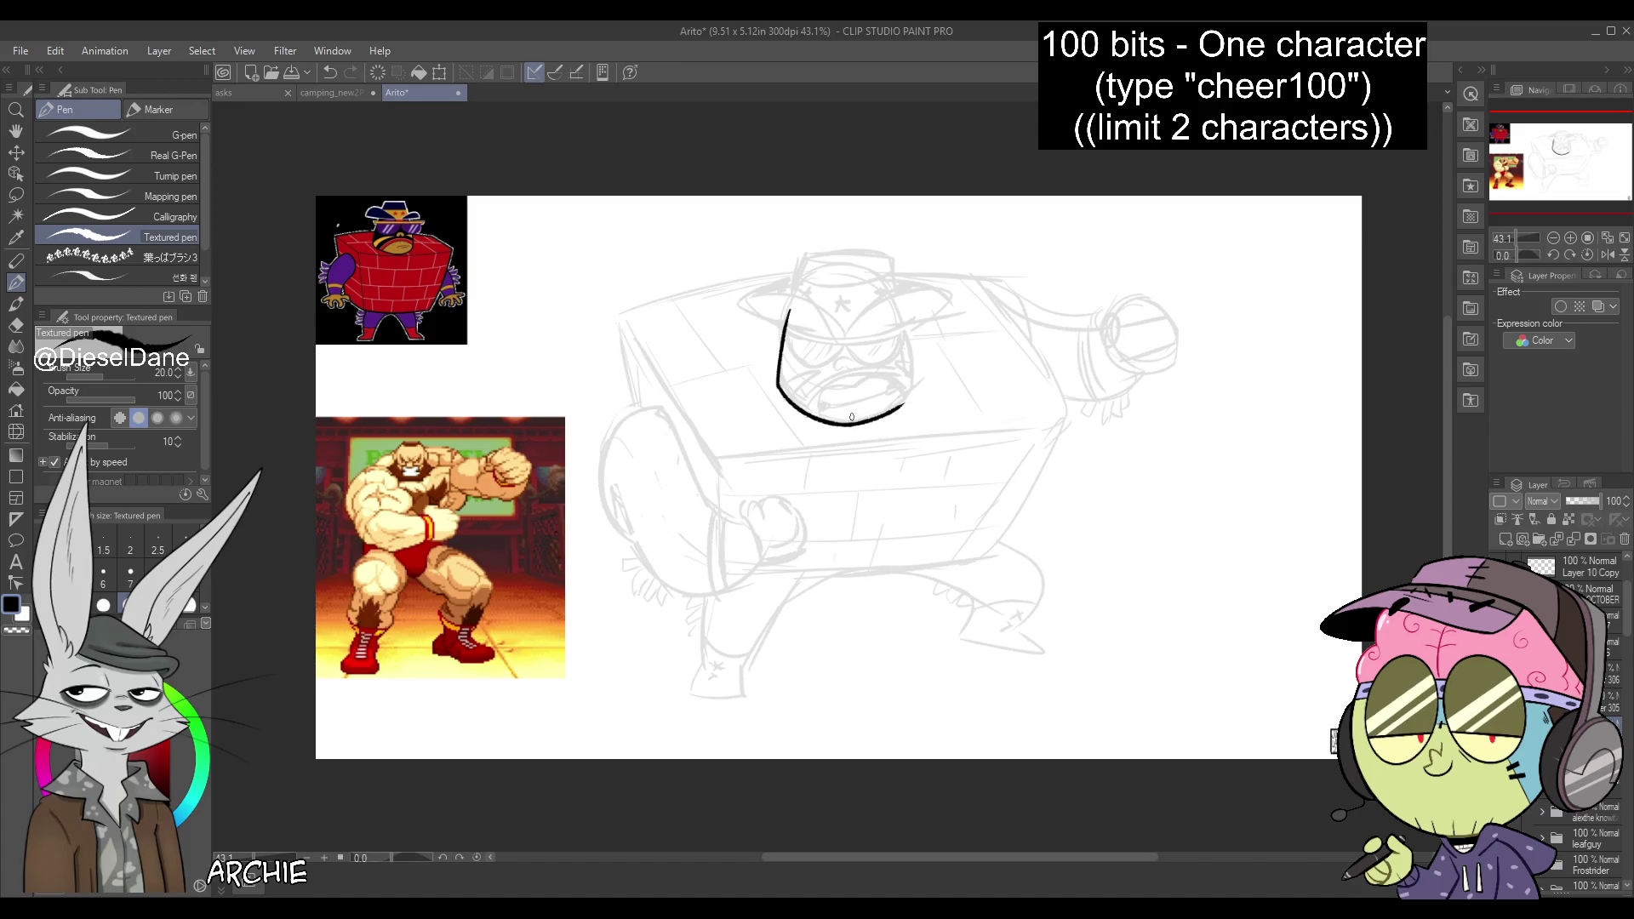
key(ctrl+z)
mouse_move(904, 328)
mouse_down()
mouse_move(913, 393)
mouse_move(848, 373)
mouse_move(915, 367)
mouse_up()
key(ctrl+z)
key(ctrl+z)
mouse_move(814, 416)
mouse_down()
mouse_move(830, 390)
mouse_move(911, 374)
mouse_up()
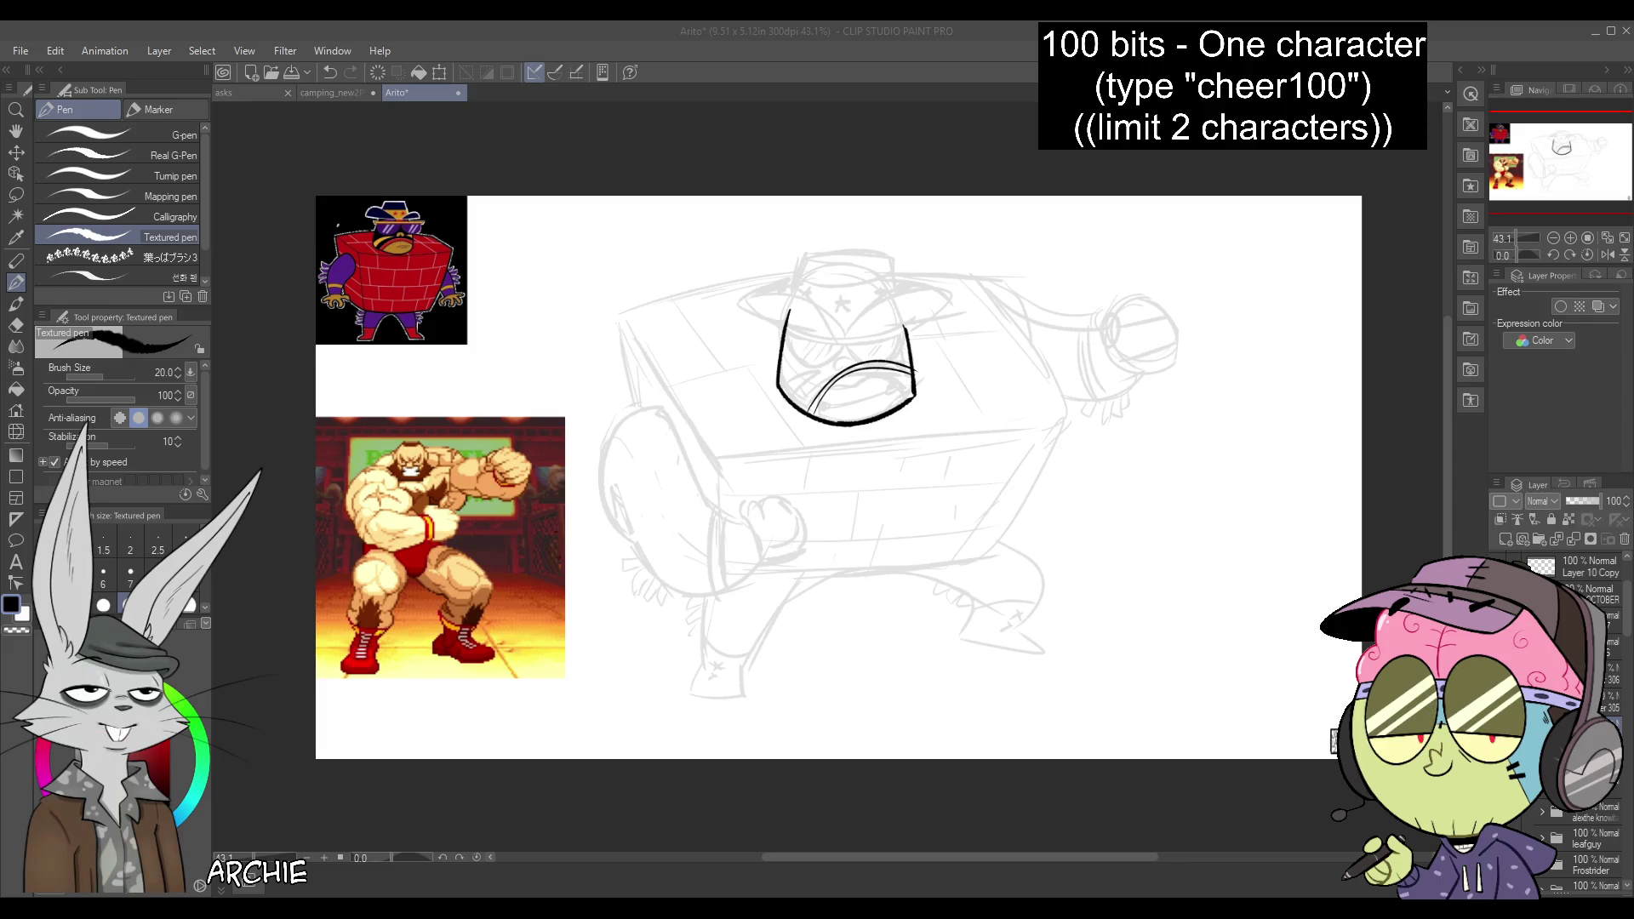
Pan the view in the Navigator to recentre the drawing
drag(1568, 172, 1534, 219)
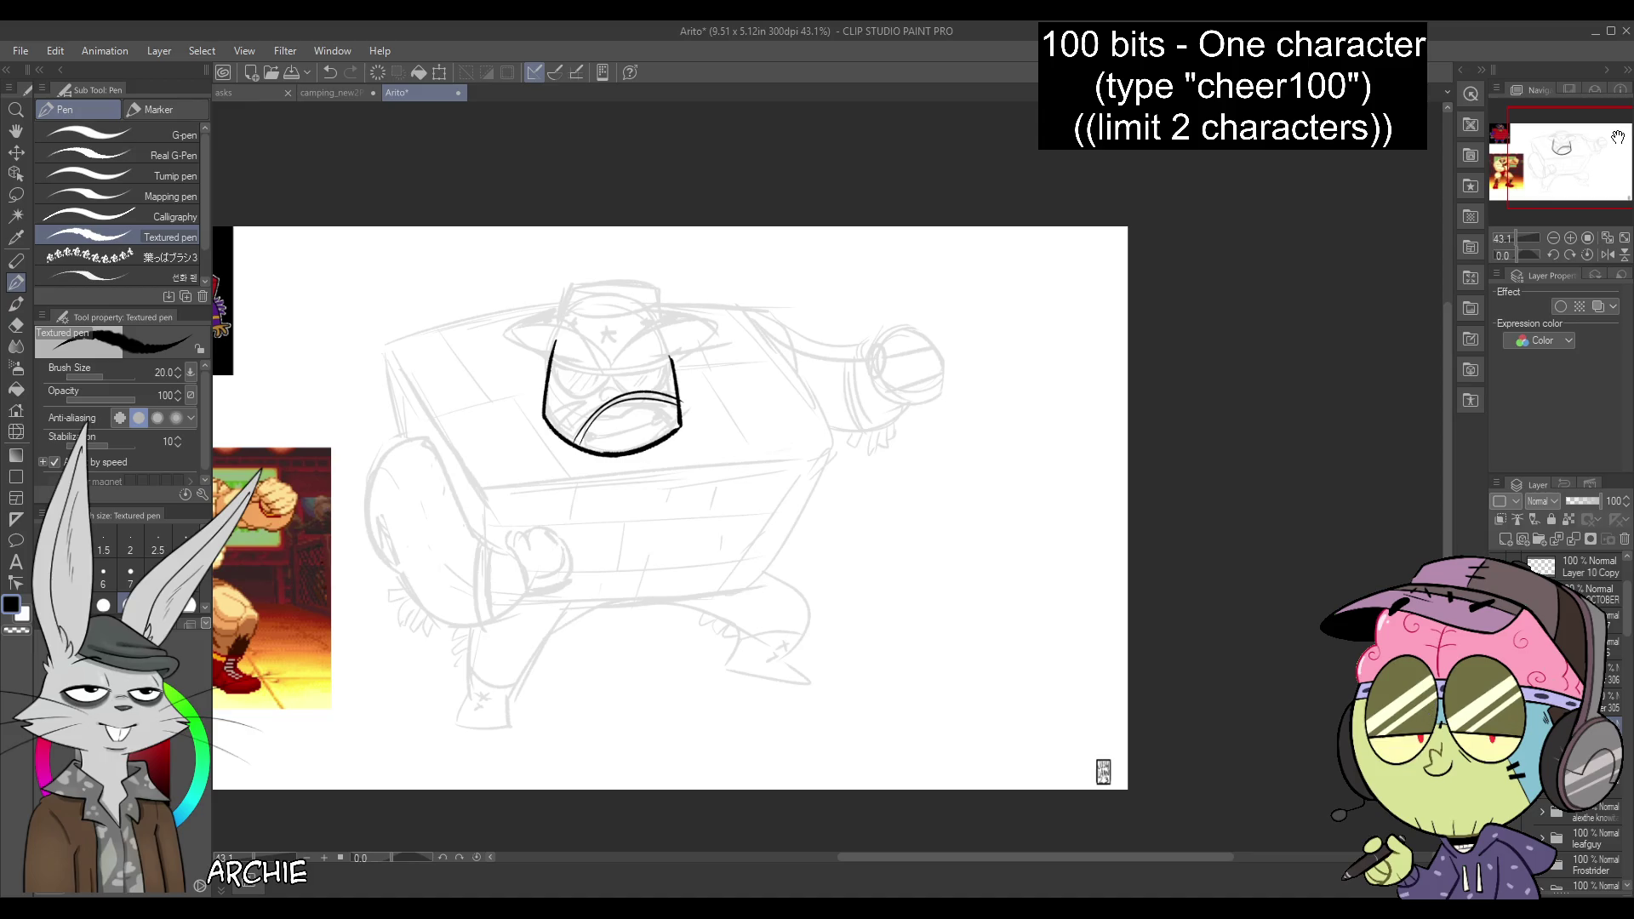
drag(1545, 160, 1527, 155)
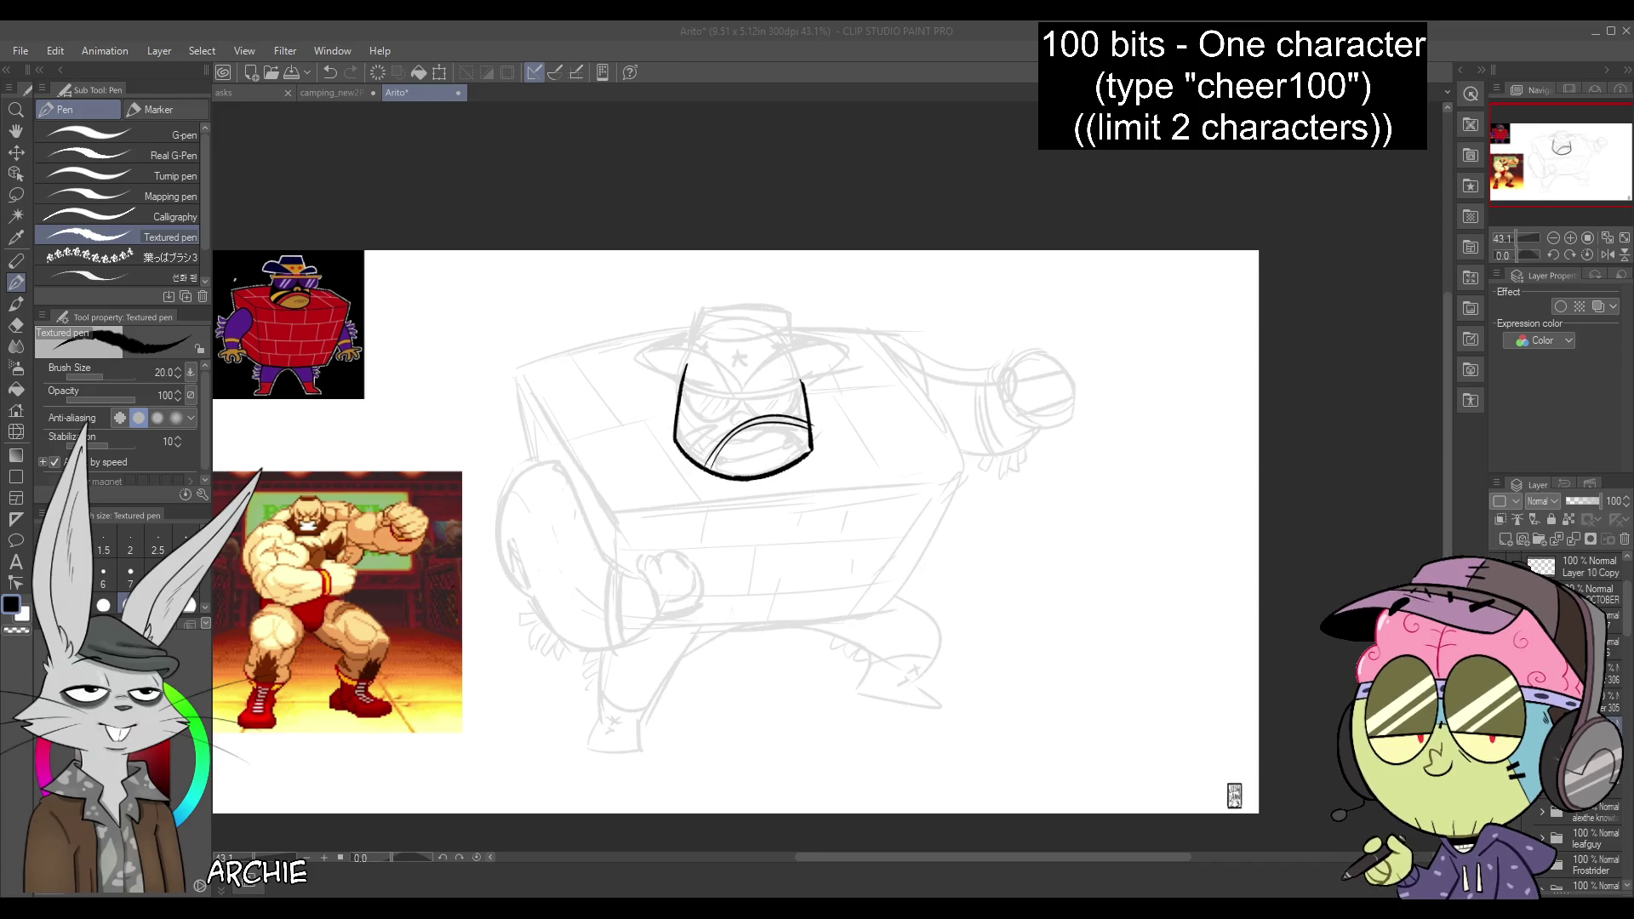
click(724, 331)
Ink the line across the inside of the gritted mouth, discarding rejected attempts
drag(796, 427, 749, 436)
key(ctrl+z)
mouse_move(766, 444)
mouse_down()
mouse_move(807, 429)
mouse_move(720, 465)
mouse_up()
key(ctrl+z)
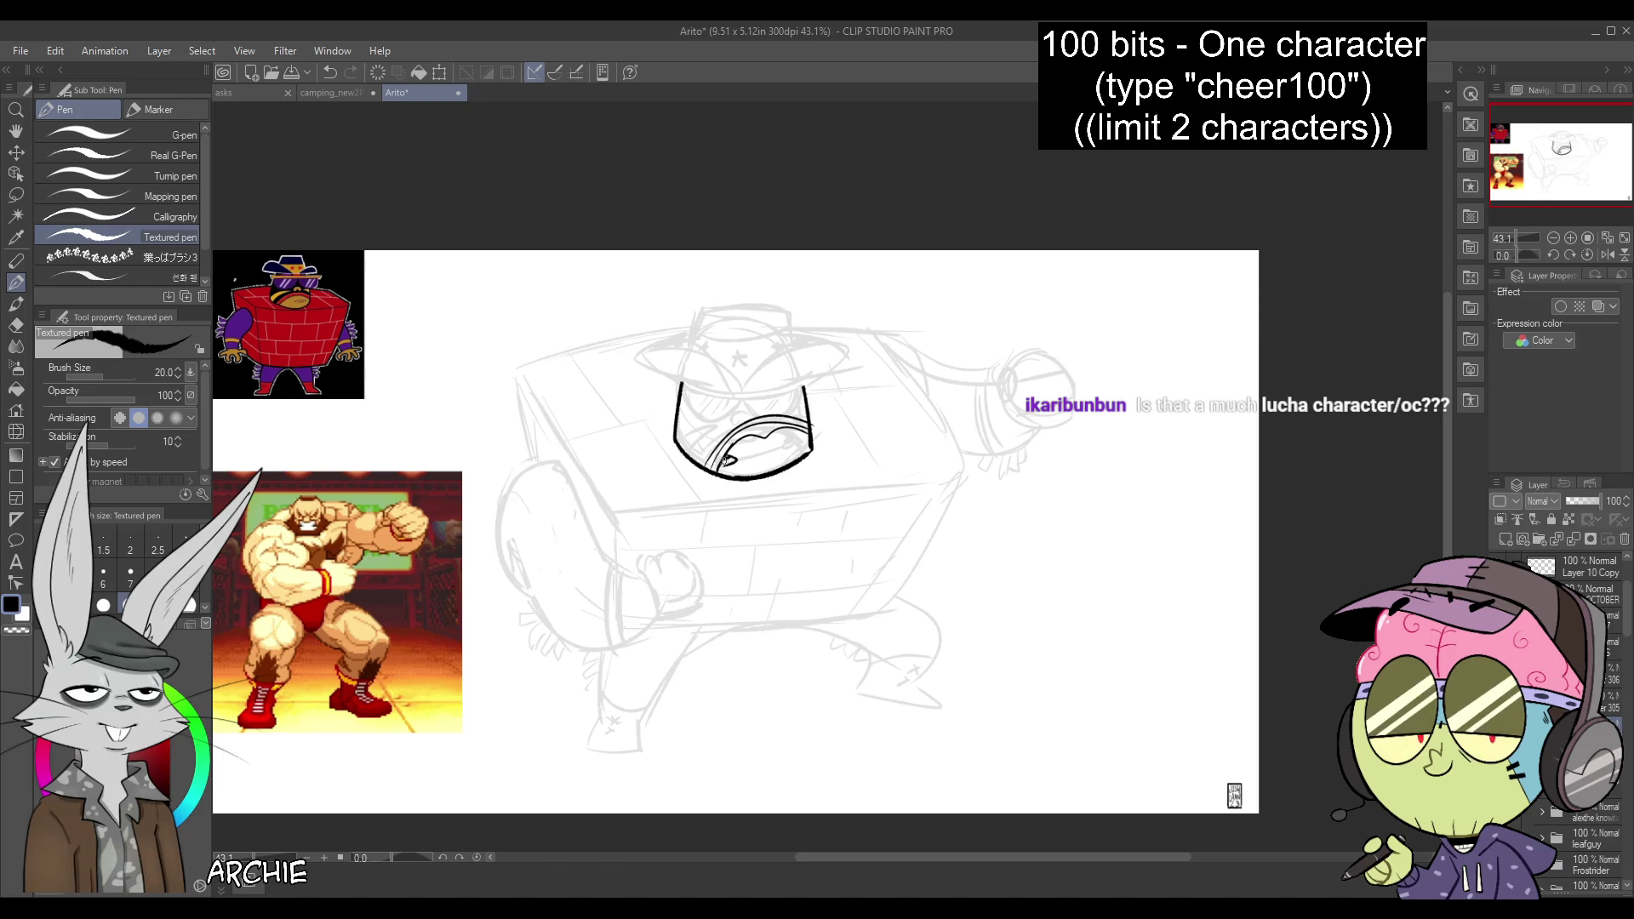
drag(725, 460, 738, 455)
key(ctrl+z)
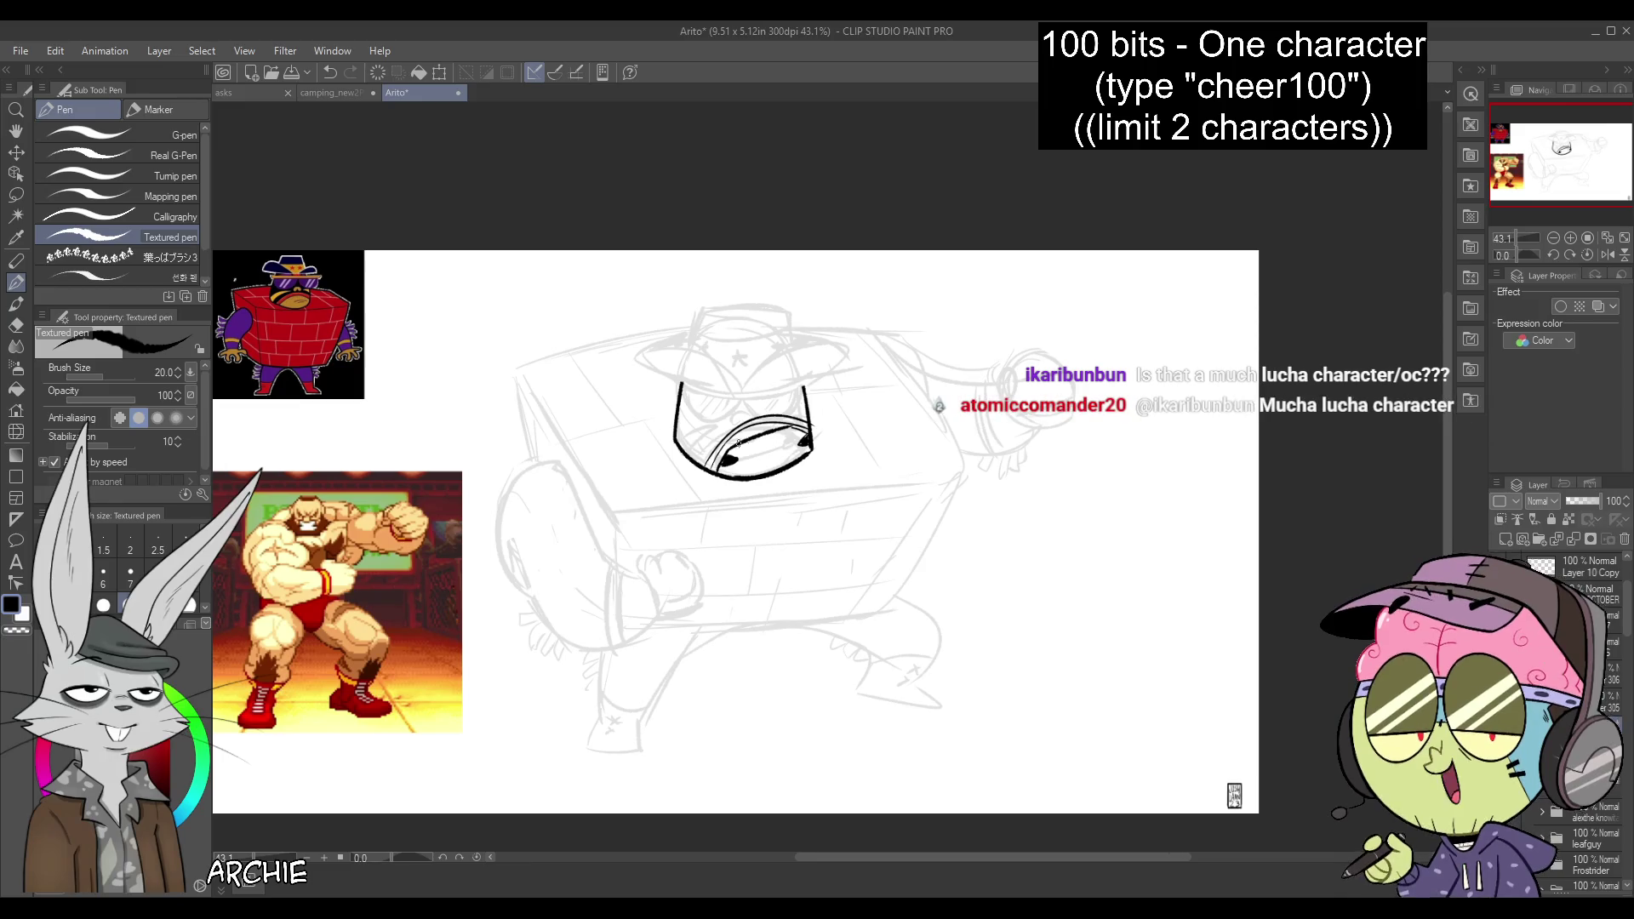
key(ctrl+z)
drag(734, 455, 805, 438)
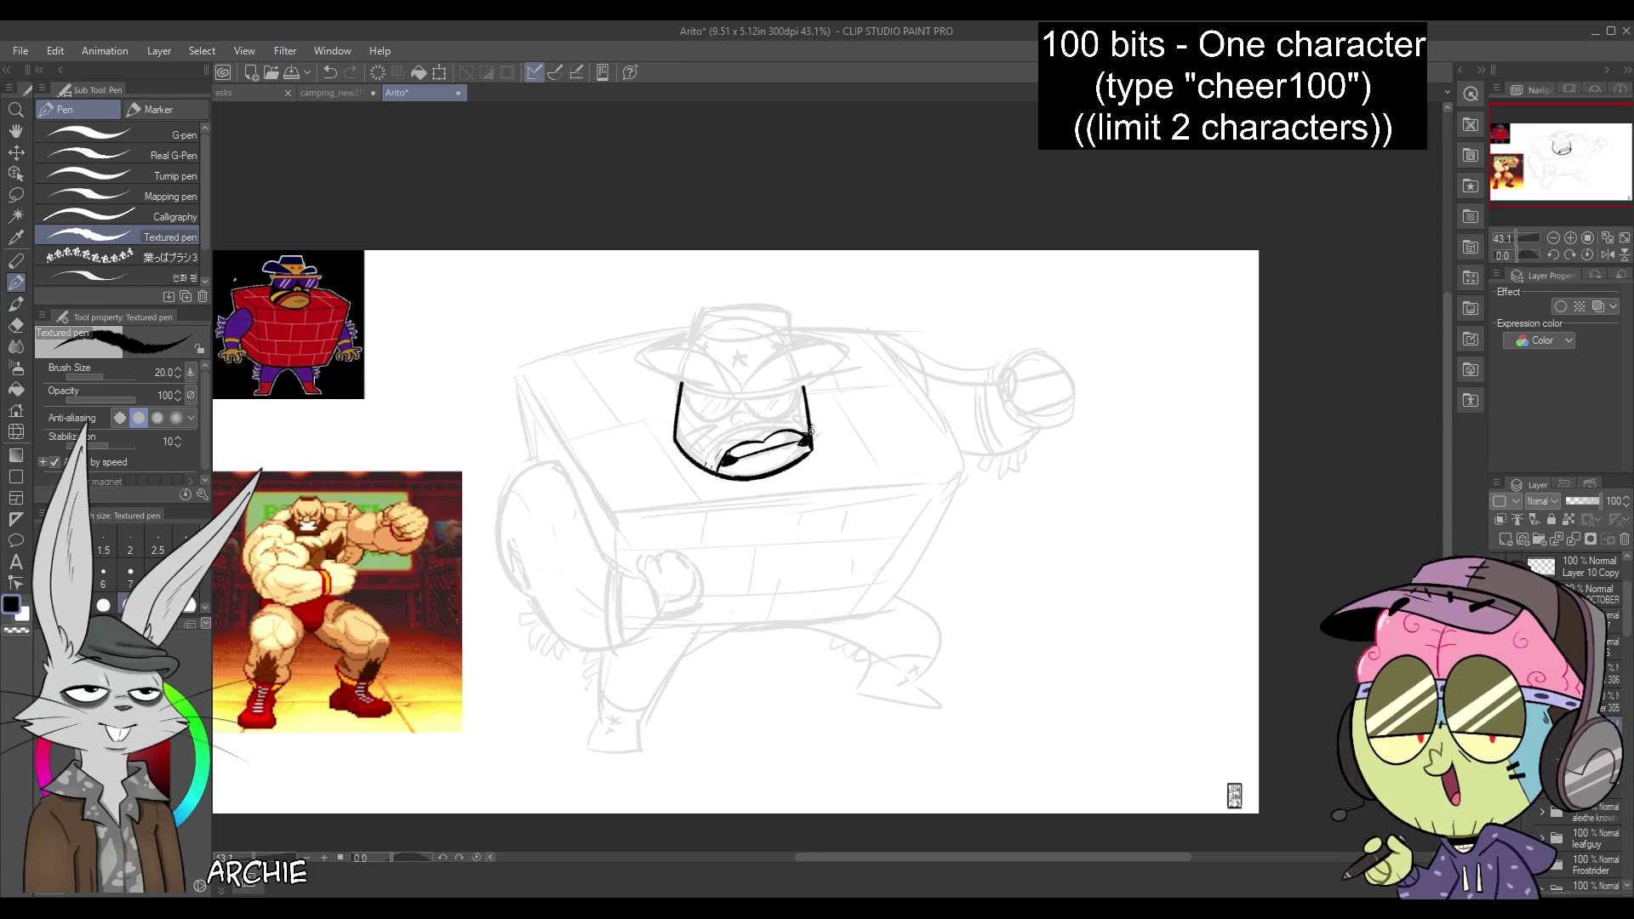
Ink the upper lip and a line from the nose toward the right eye, then mirror the view
drag(717, 457, 809, 430)
key(ctrl+z)
drag(708, 471, 791, 424)
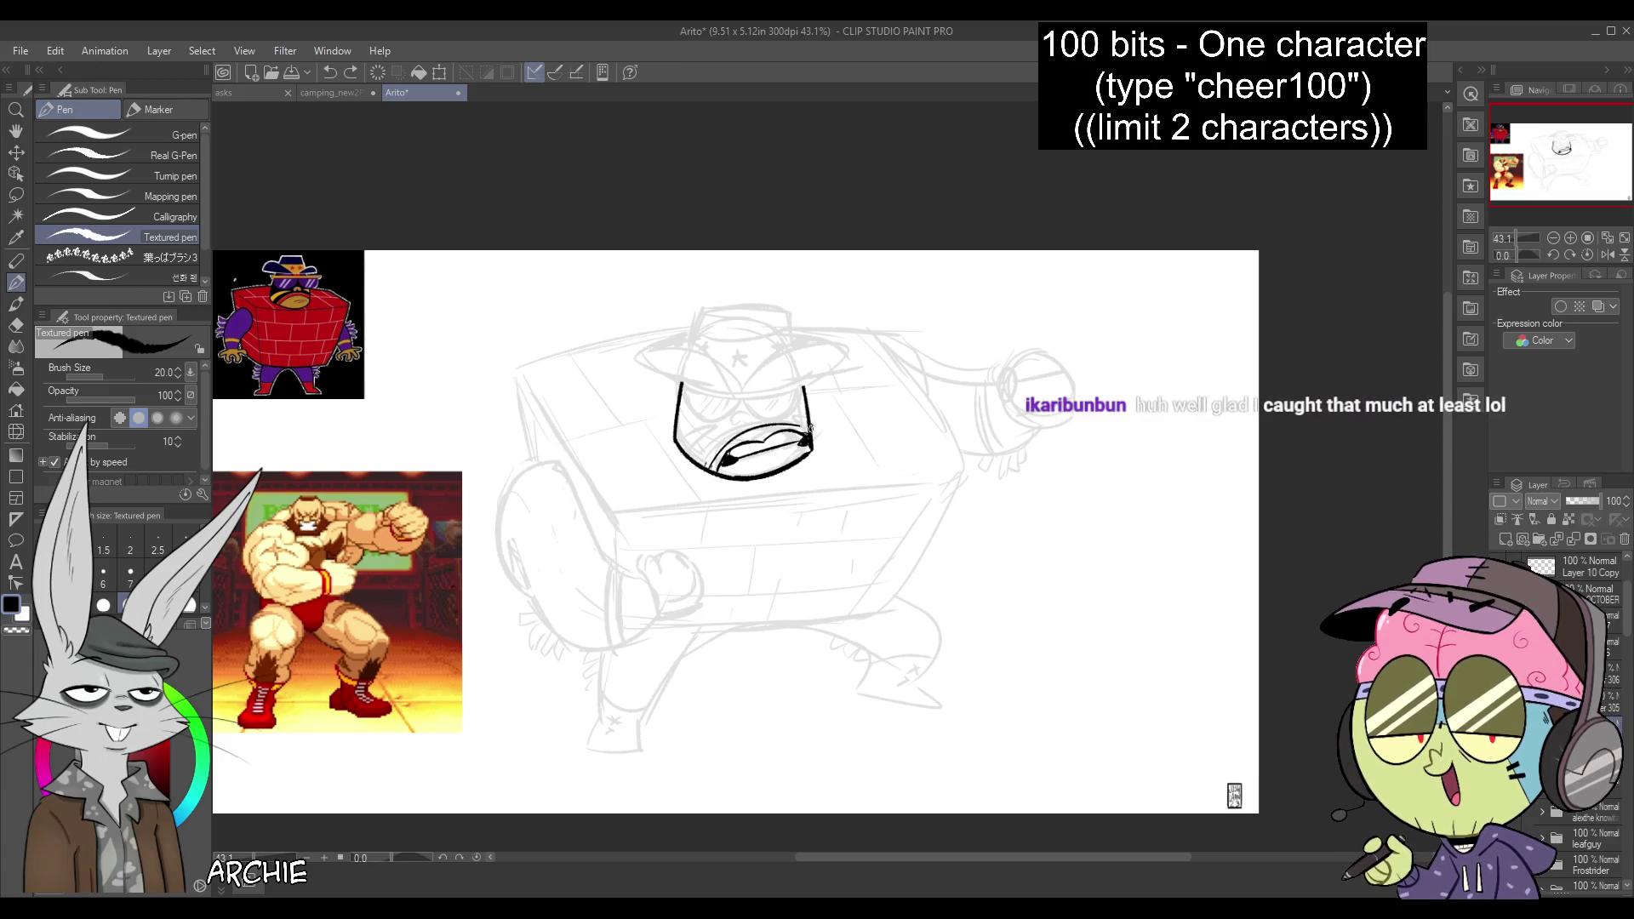
drag(708, 464, 799, 417)
key(alt)
drag(708, 467, 804, 423)
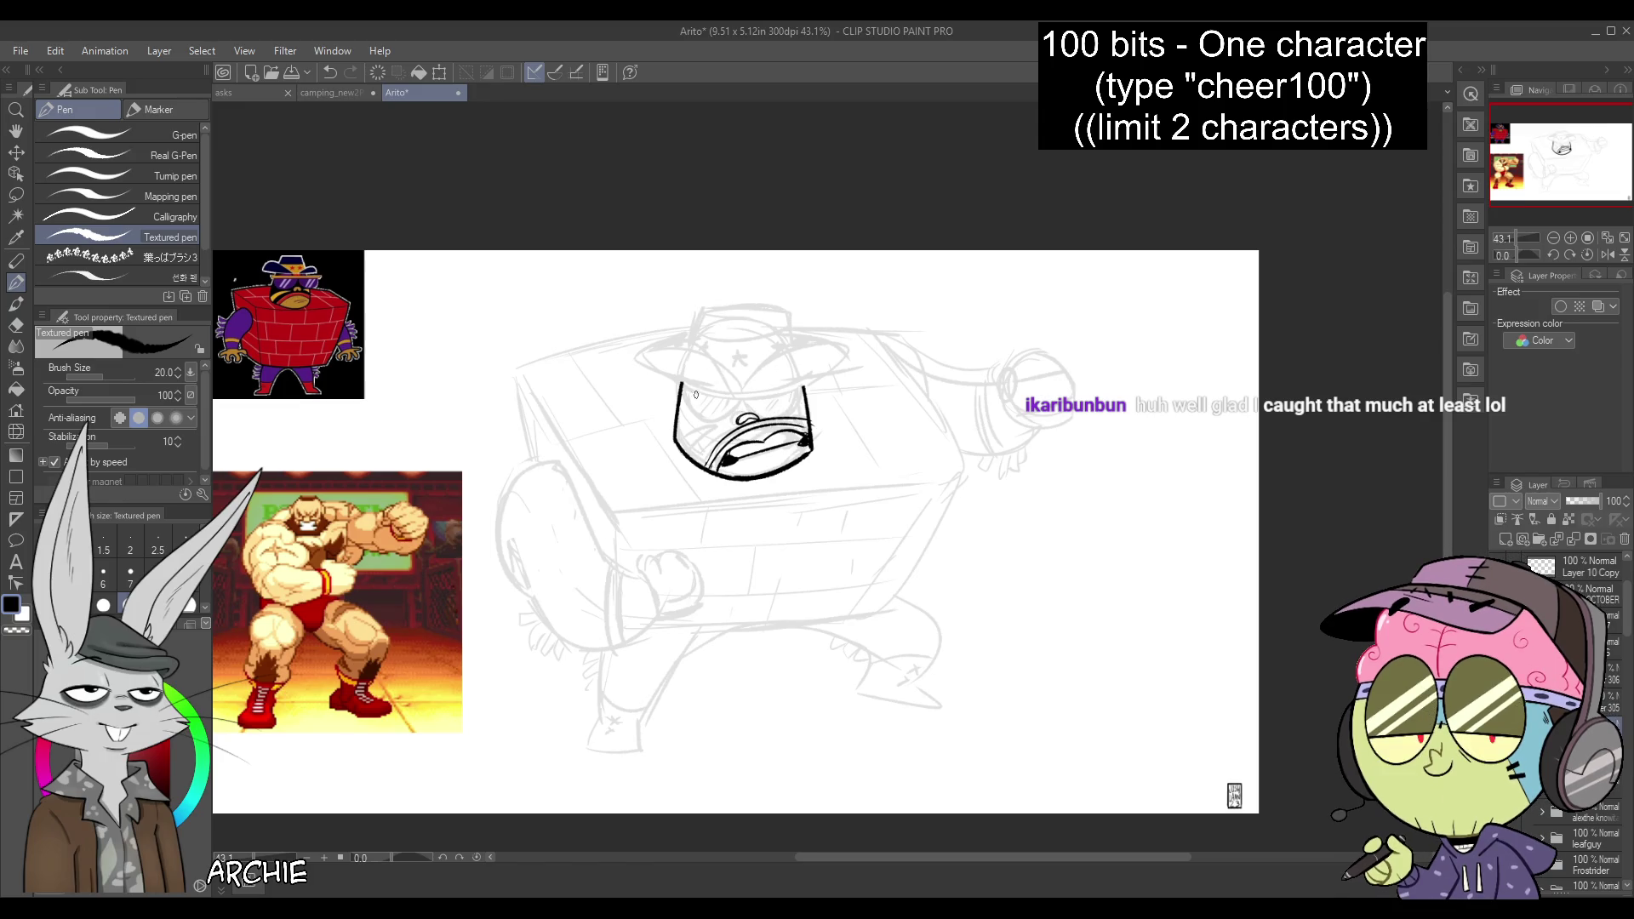
key(ctrl+z)
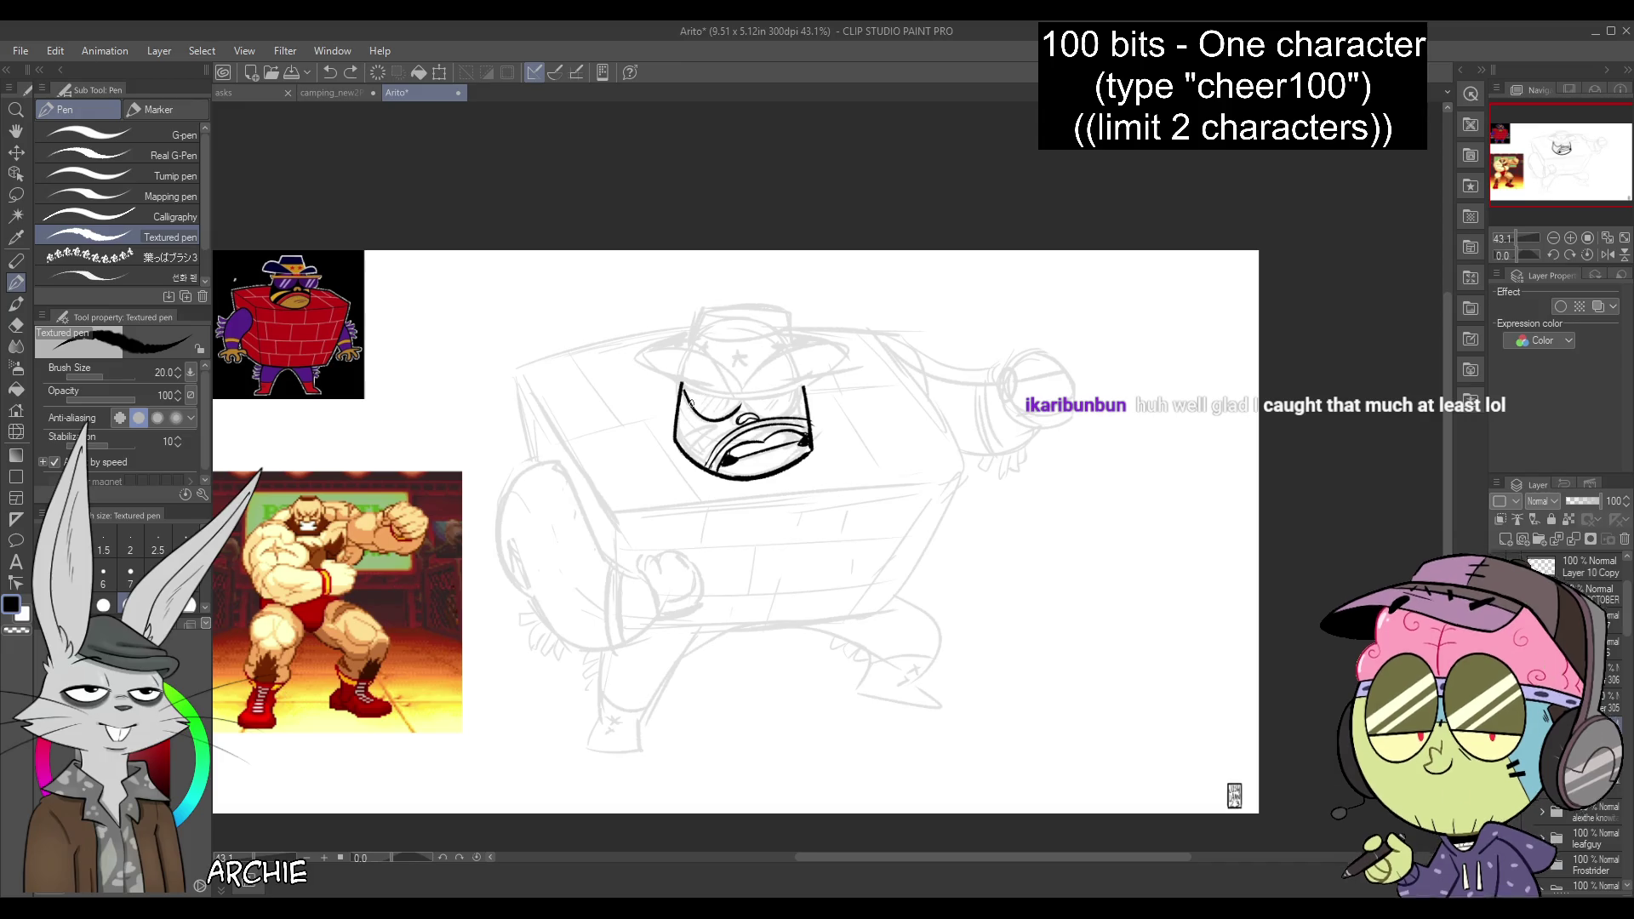
drag(753, 416, 804, 384)
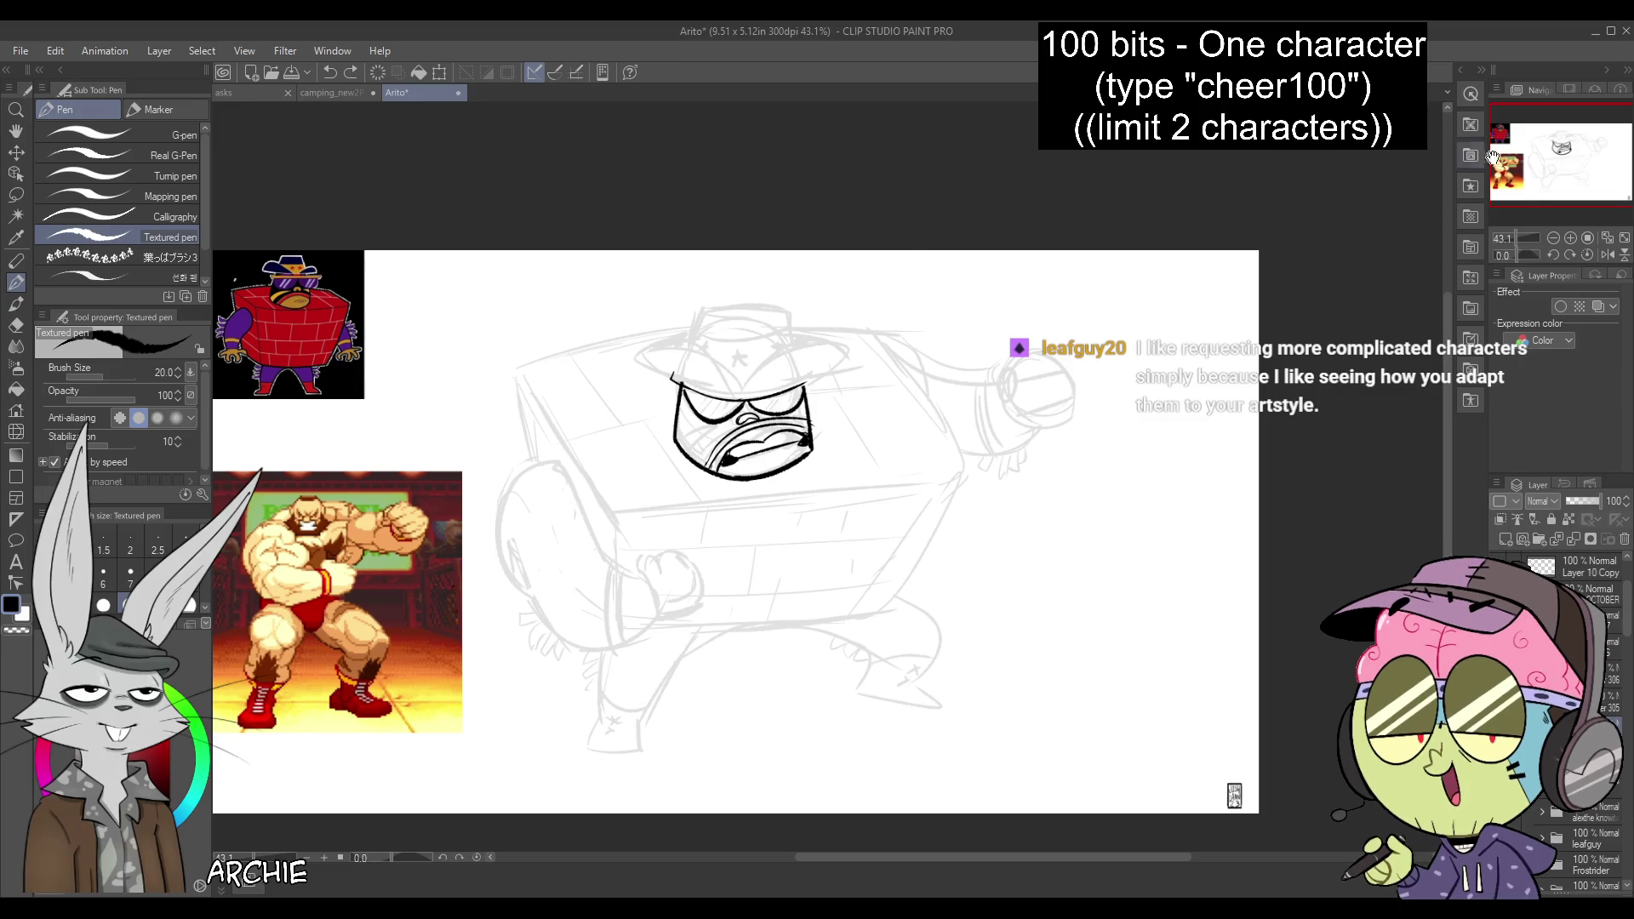
click(1608, 254)
Ink a bold line across the top of the glasses' eye box in the mirrored view
drag(1573, 176, 1613, 178)
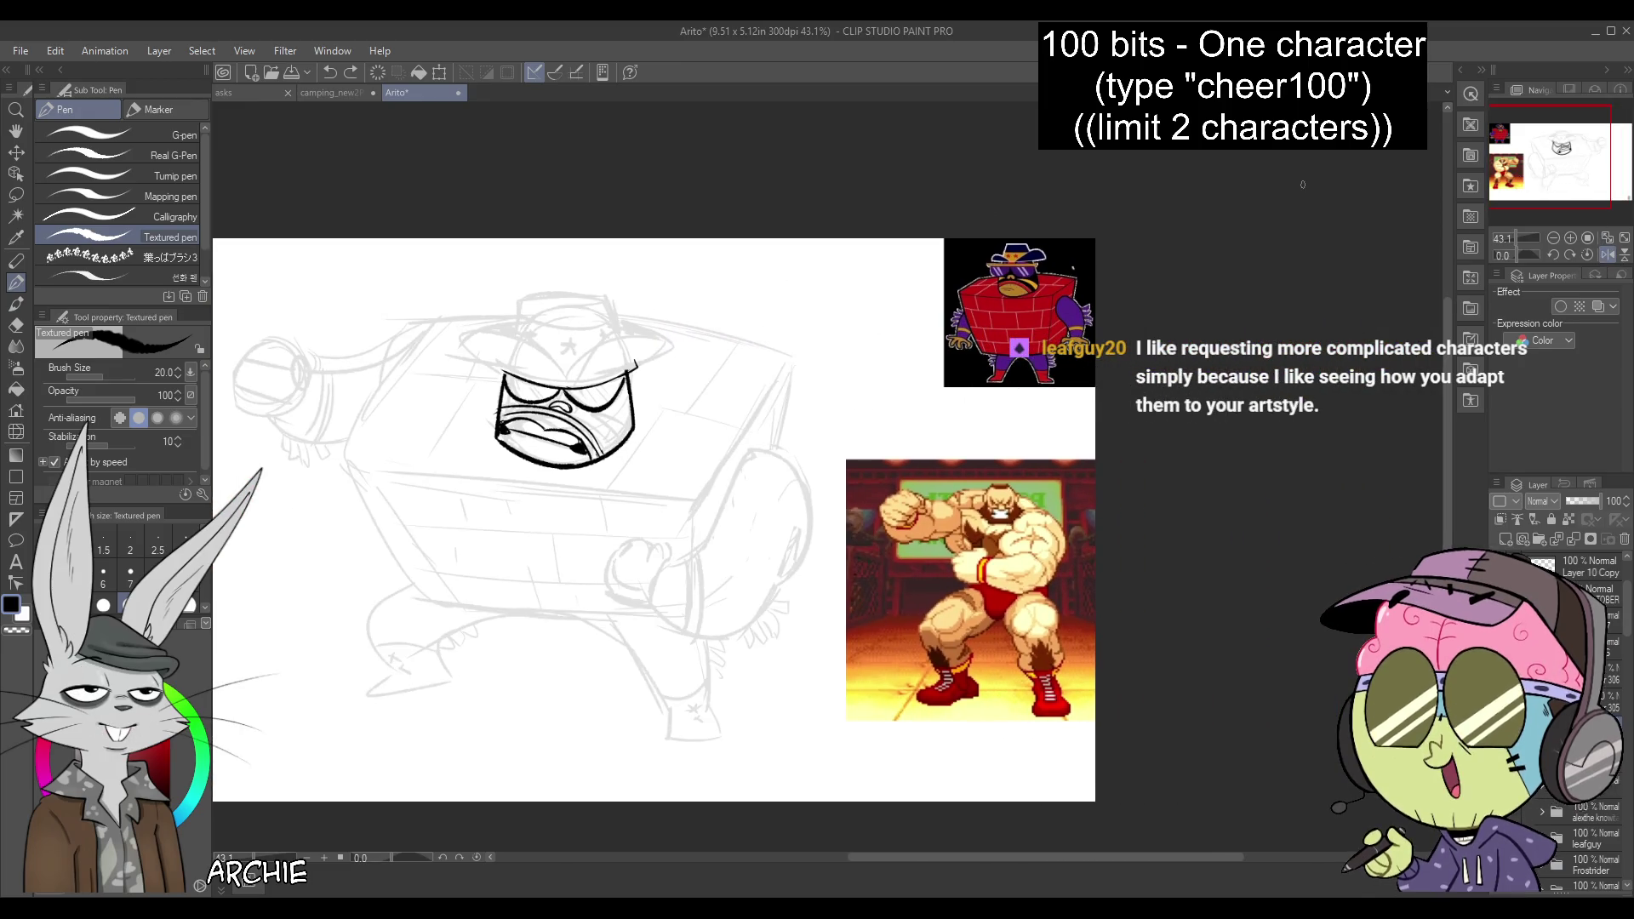
key(ctrl+z)
key(ctrl+z)
key(ctrl+z)
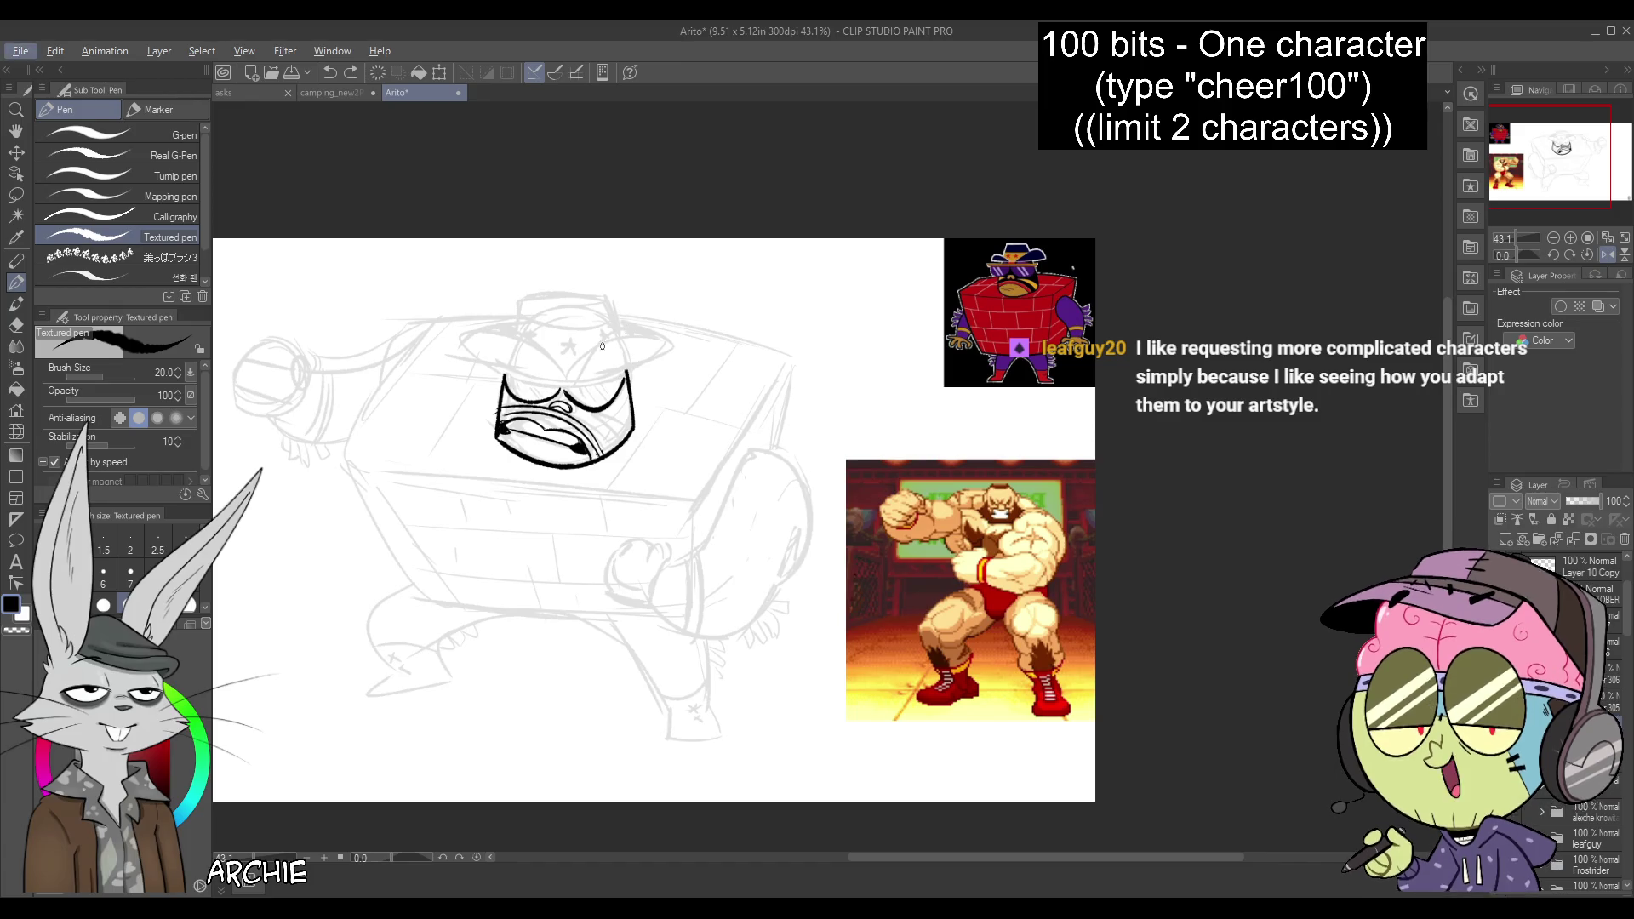
key(ctrl+z)
key(ctrl+z)
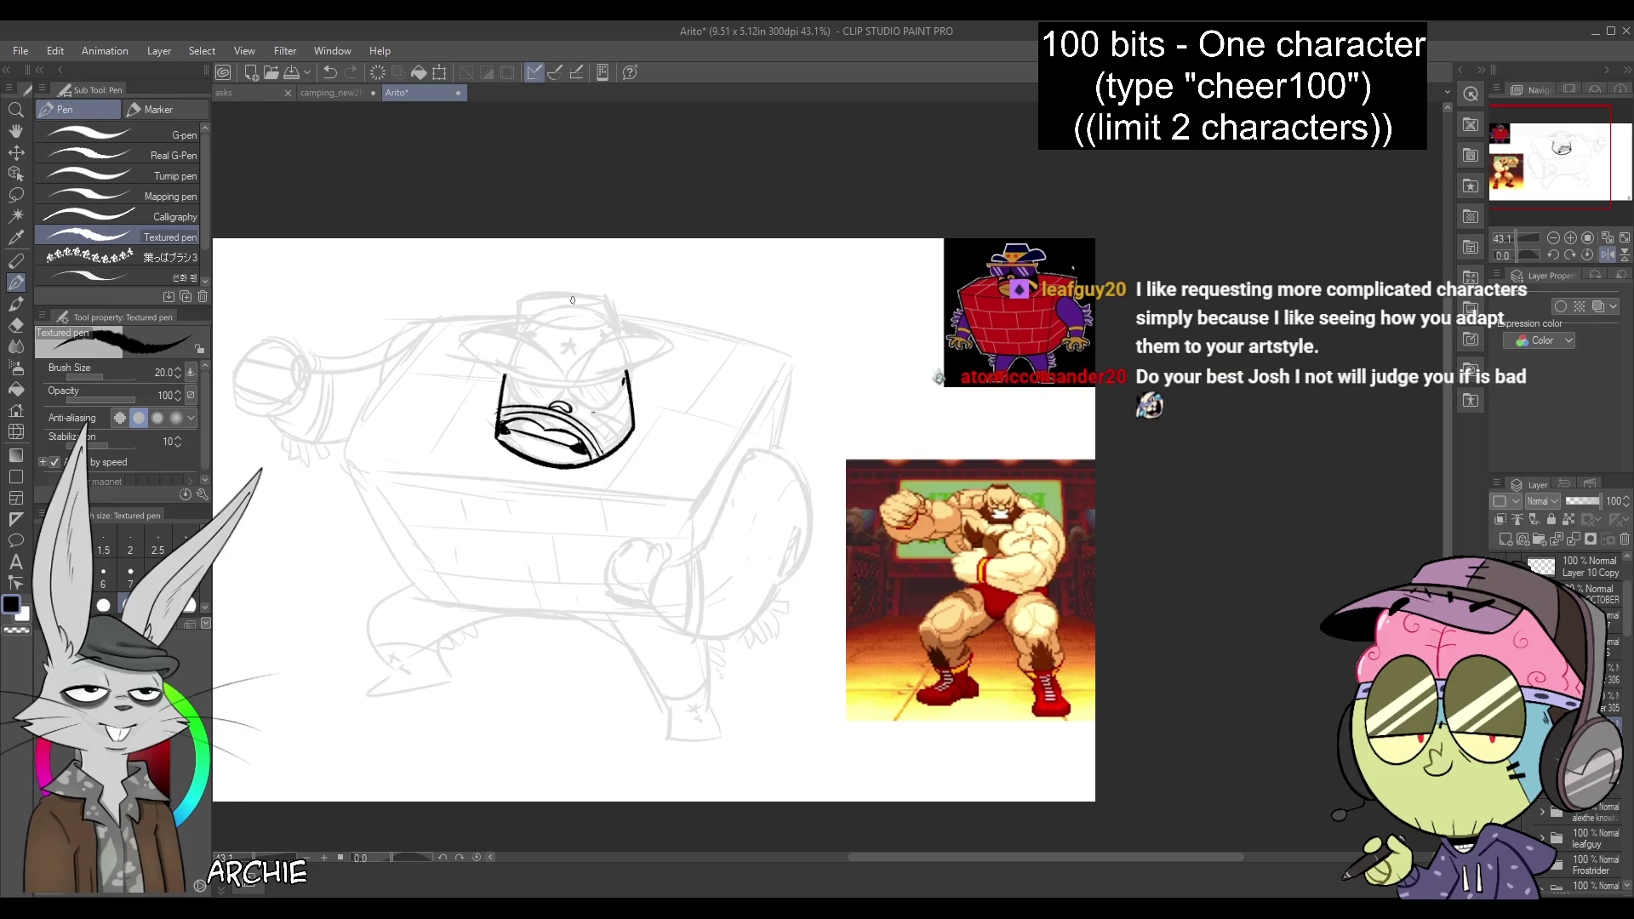
drag(505, 378, 630, 374)
key(ctrl+z)
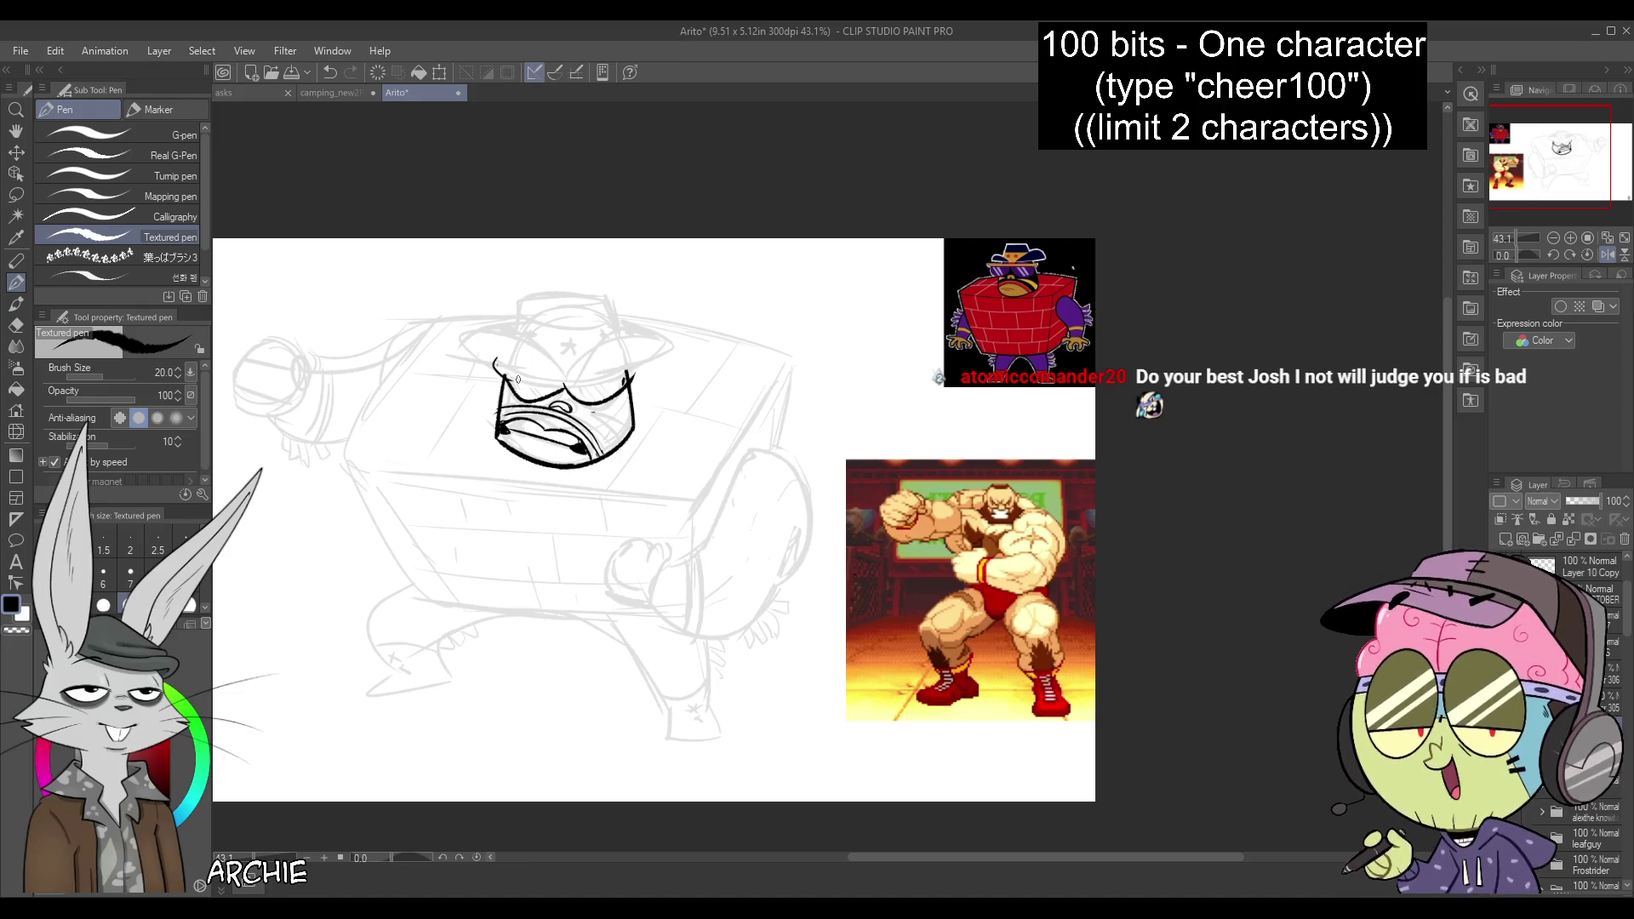
drag(502, 378, 630, 376)
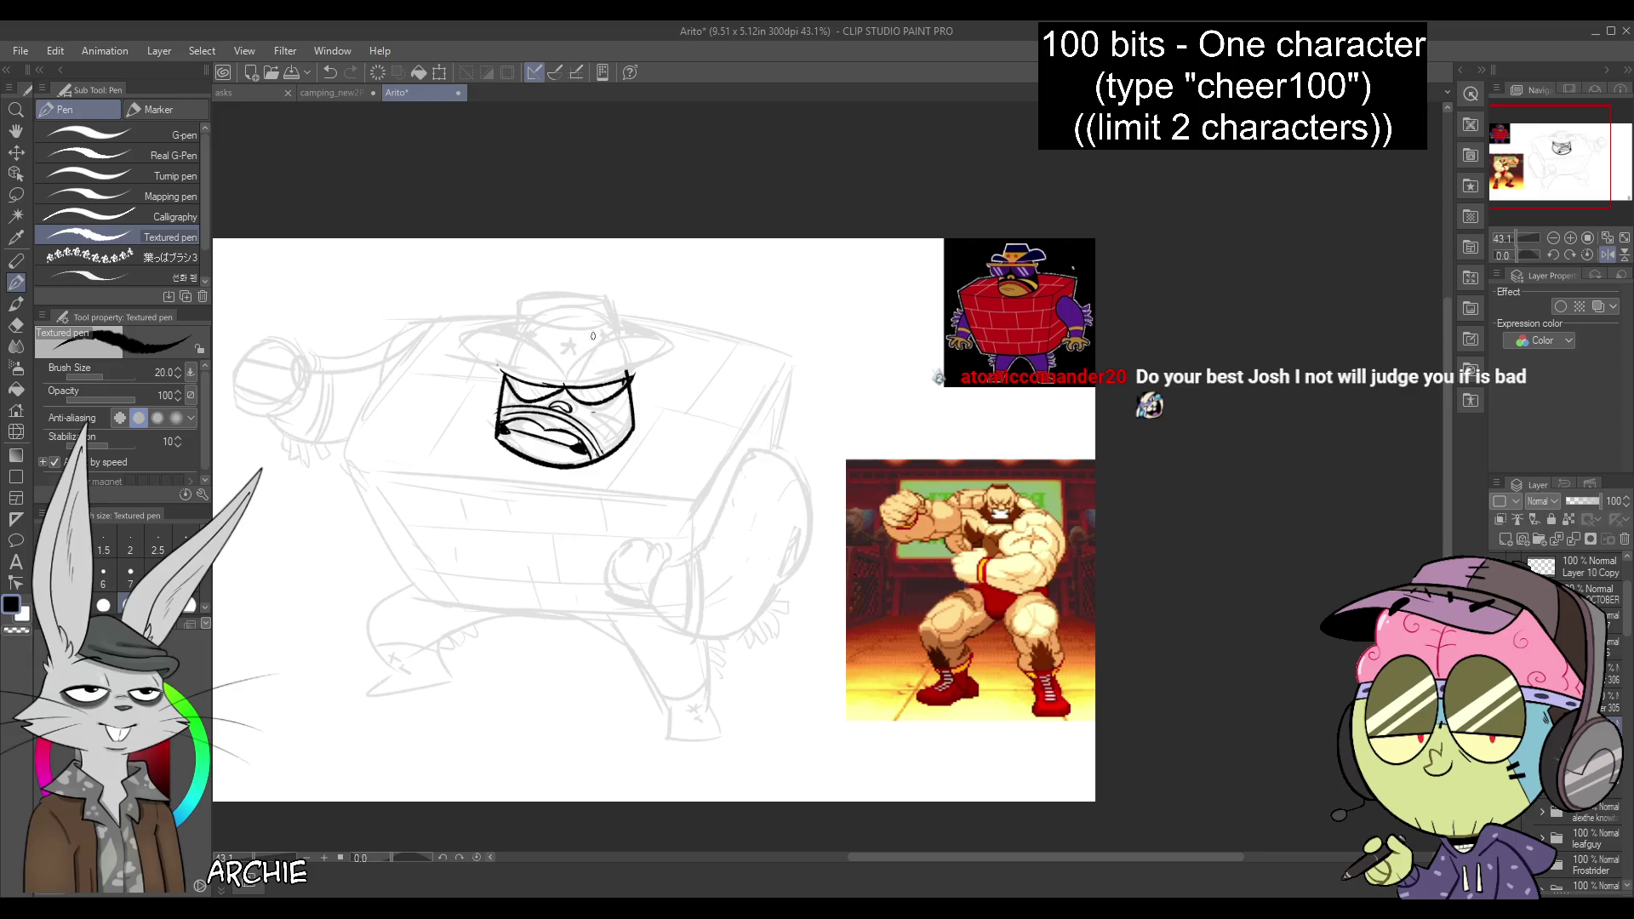
drag(503, 365, 632, 366)
Reduce the pen to size 17, redraw the eye box's left edge, and thicken the chin line
key(bracketleft)
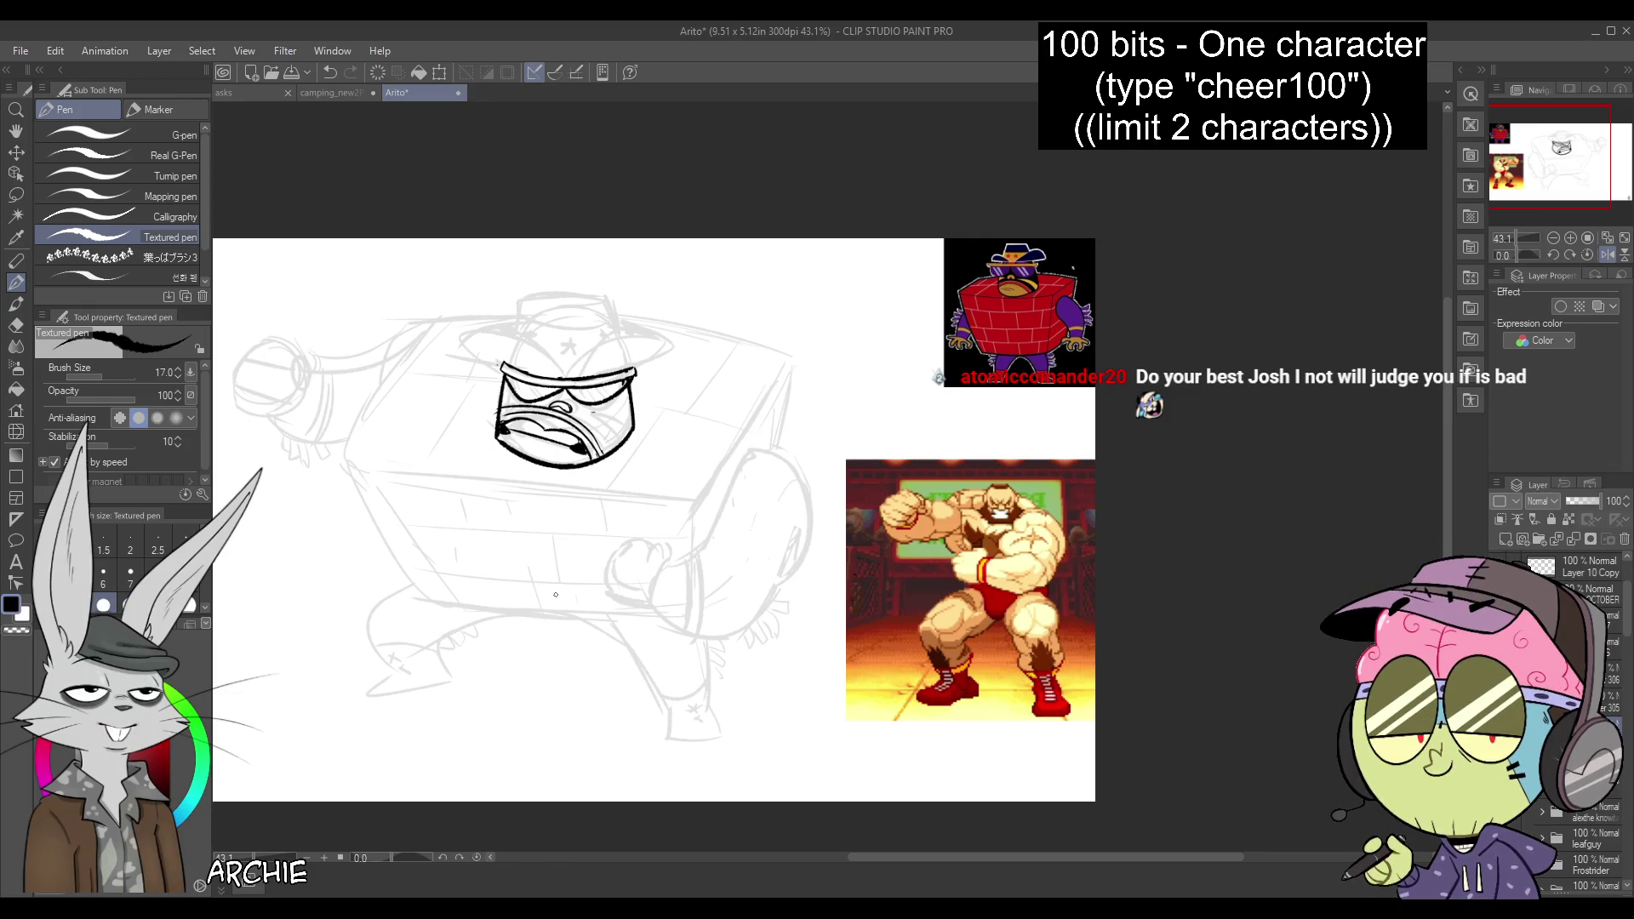
key(ctrl+z)
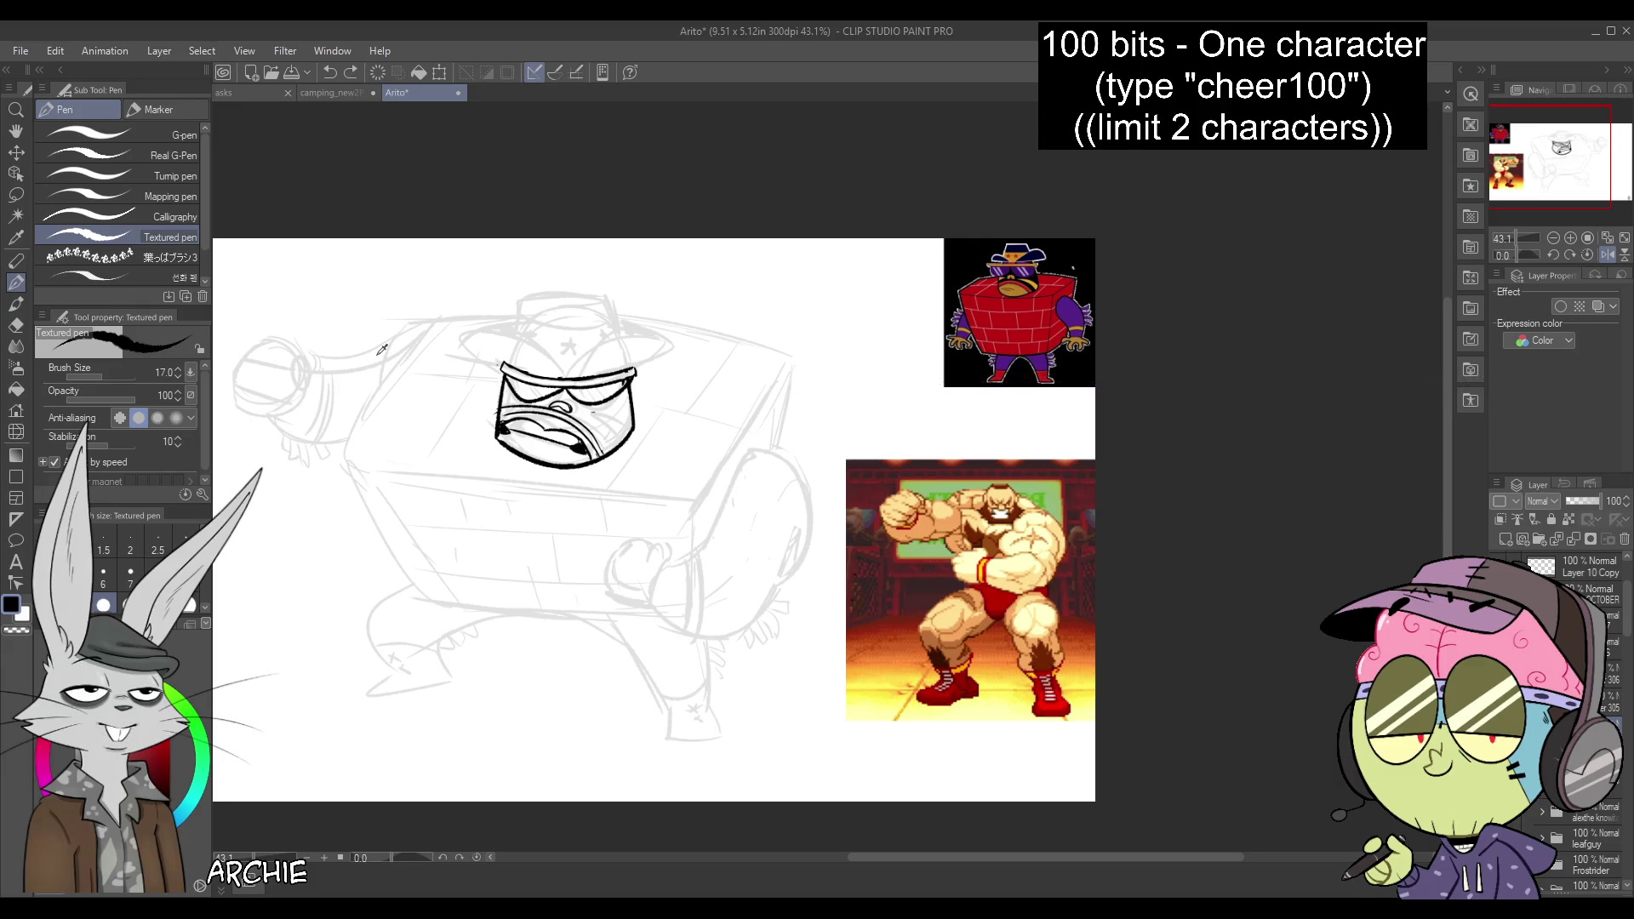
drag(502, 370, 507, 385)
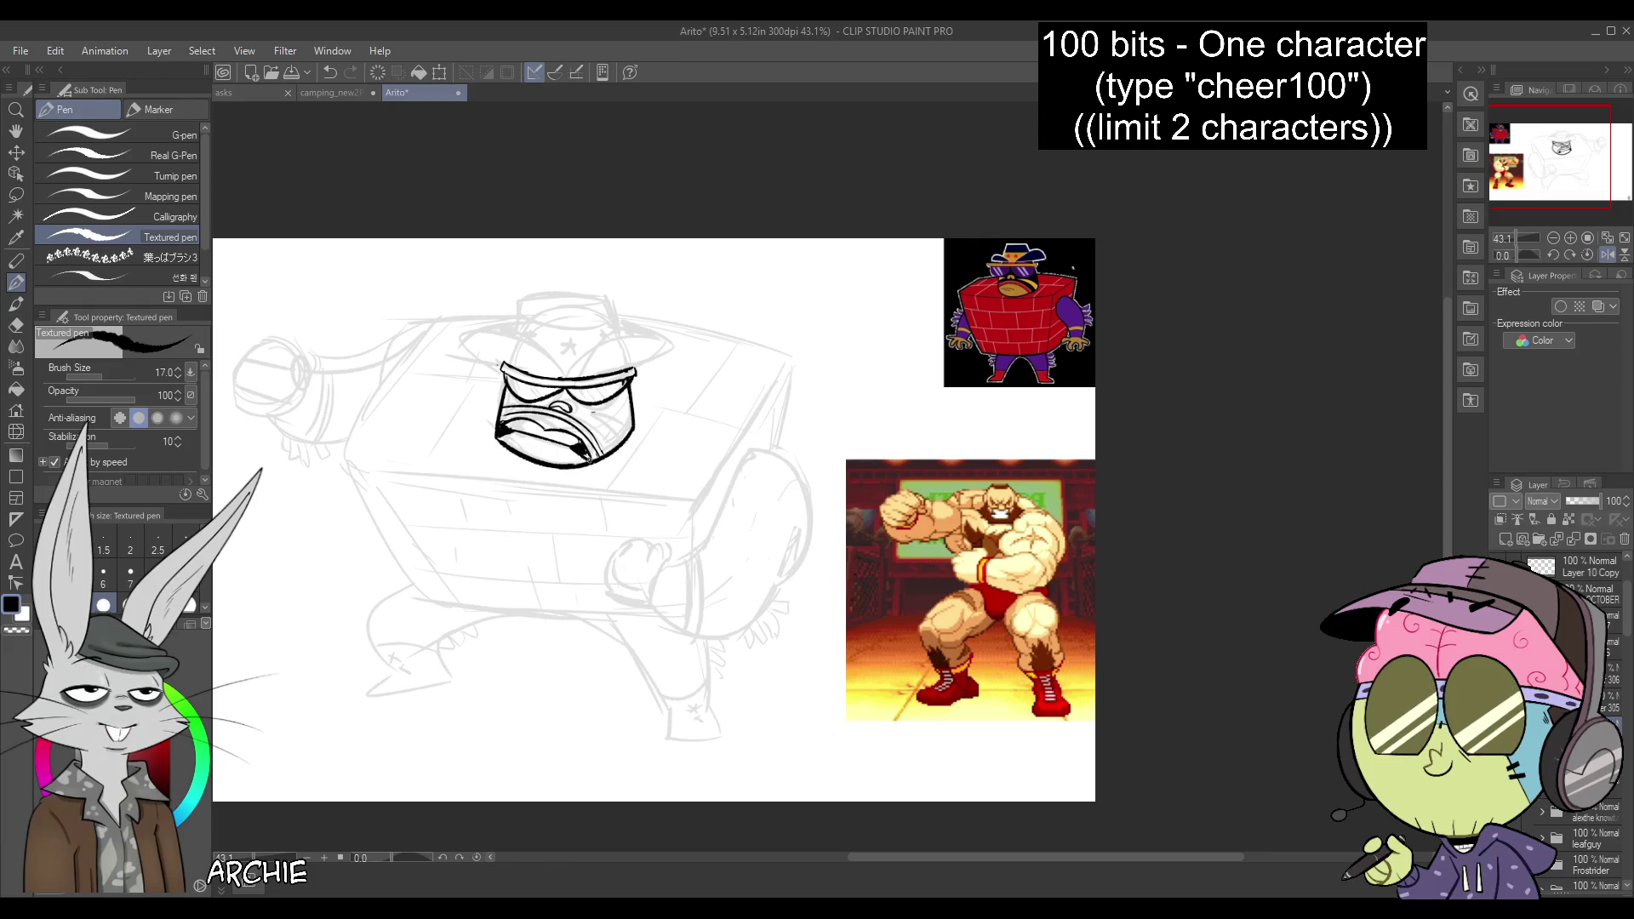
mouse_move(539, 465)
mouse_down()
mouse_move(595, 454)
mouse_move(549, 451)
mouse_move(592, 459)
mouse_up()
Ink the top of the hat crown and where the crown meets the brim
mouse_move(567, 377)
mouse_down()
mouse_move(674, 349)
mouse_move(621, 367)
mouse_move(588, 337)
mouse_move(671, 353)
mouse_move(632, 369)
mouse_move(474, 335)
mouse_up()
key(ctrl+z)
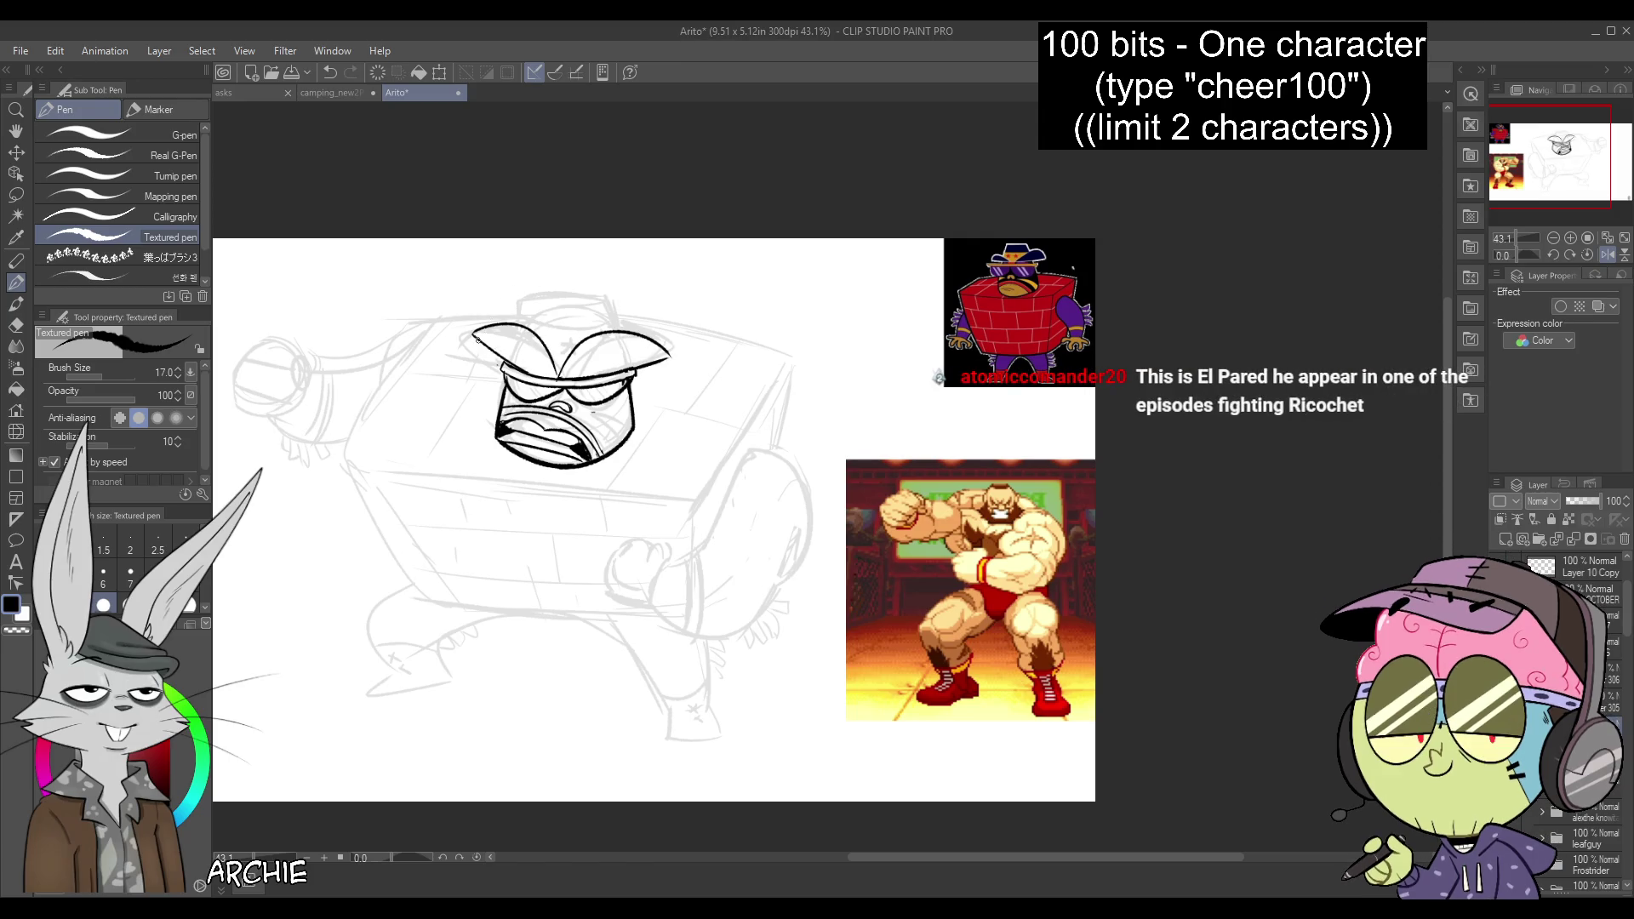
mouse_move(519, 325)
mouse_down()
mouse_move(608, 295)
mouse_move(621, 332)
mouse_up()
drag(492, 326, 517, 317)
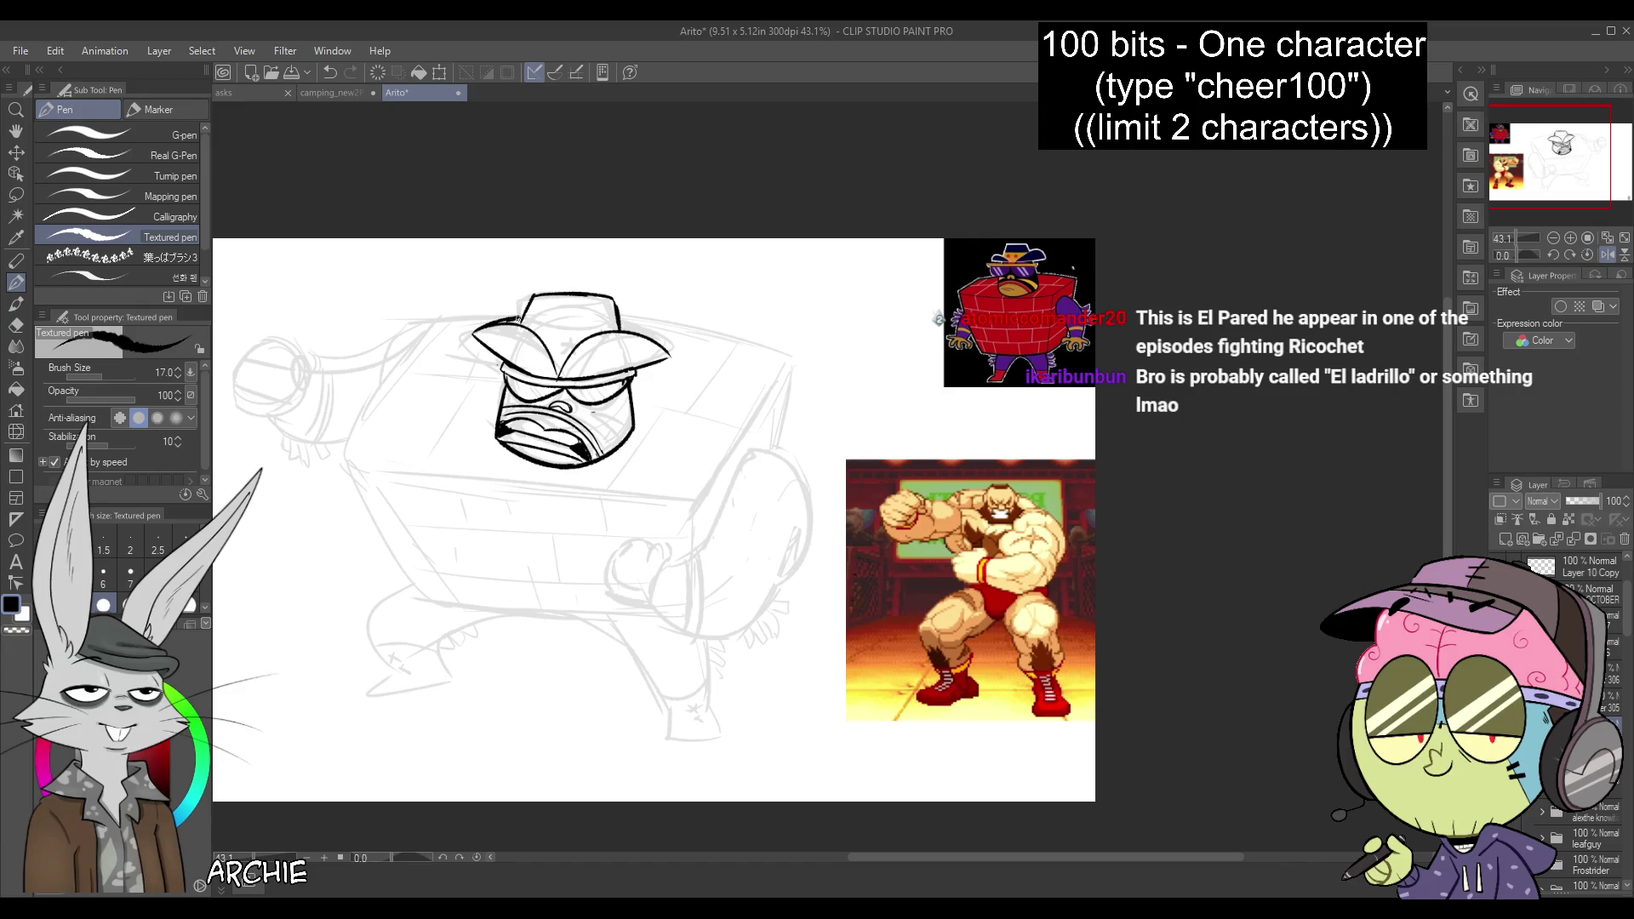
drag(651, 339, 633, 331)
Ink the hat band across the crown and the right side of the brim
drag(533, 338, 583, 332)
key(ctrl+z)
key(ctrl+z)
drag(530, 339, 586, 329)
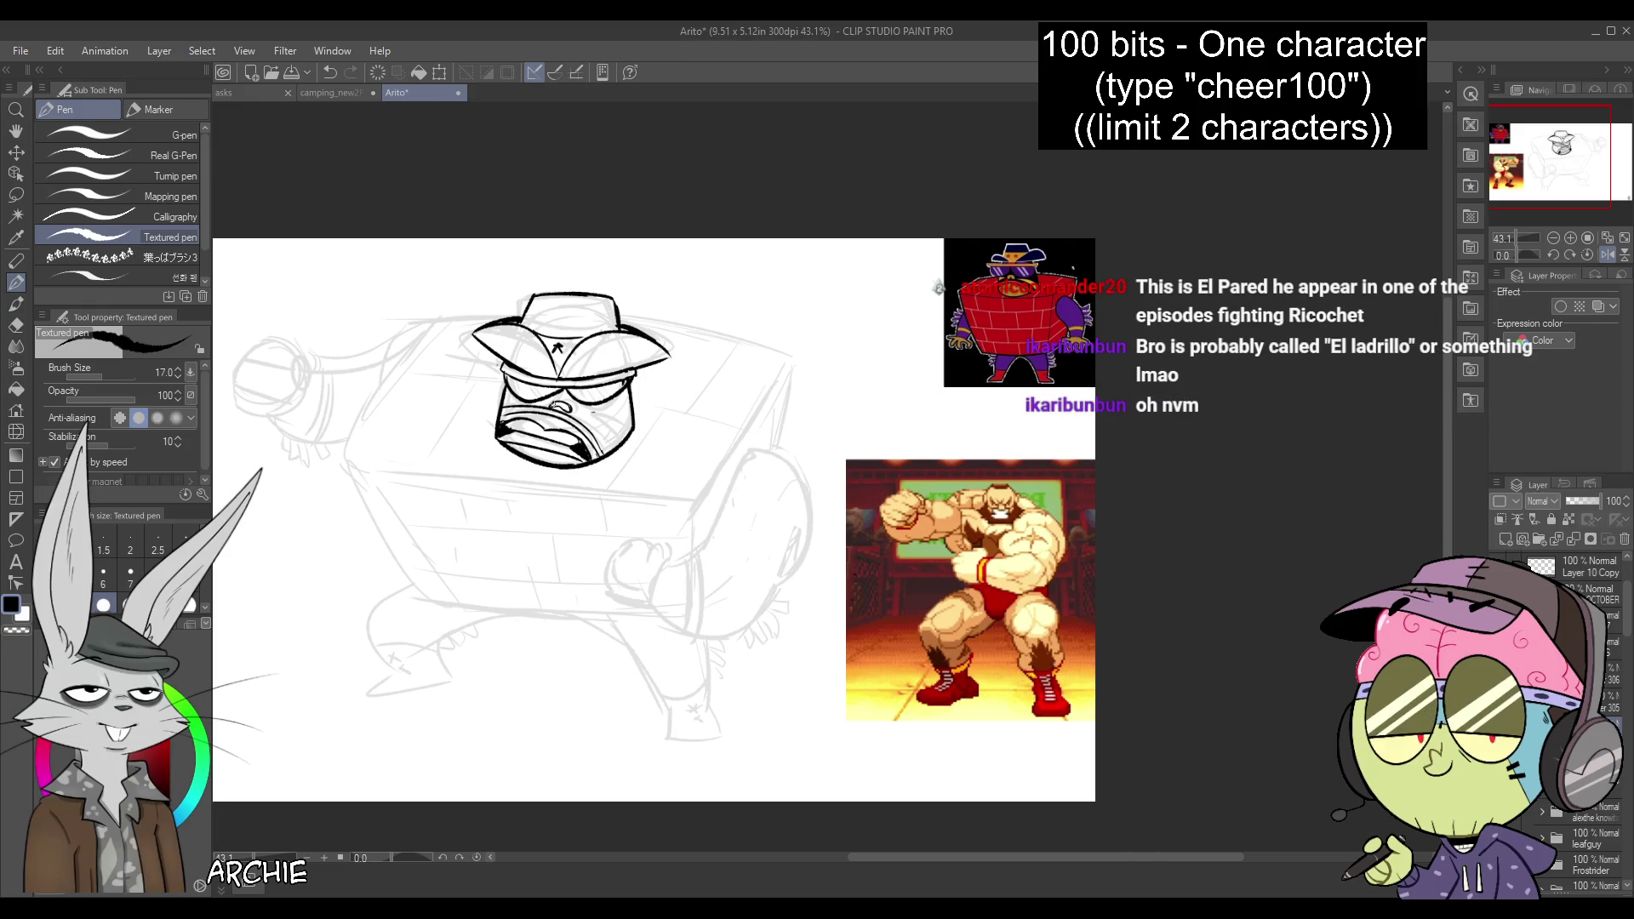
drag(662, 359, 630, 372)
key(ctrl+z)
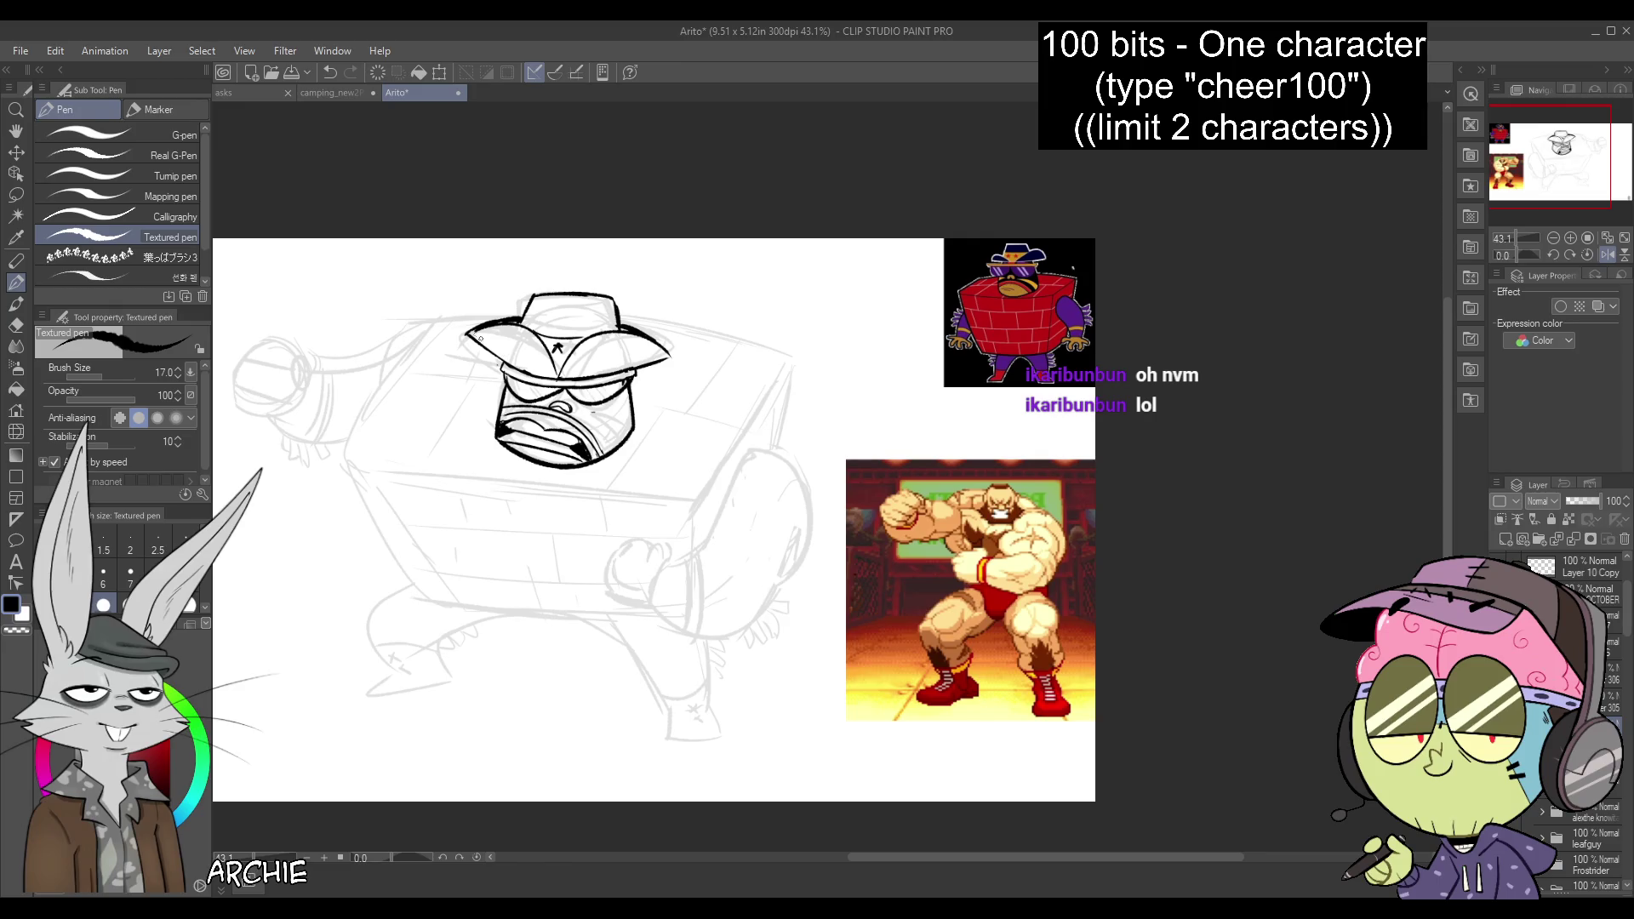
drag(669, 350, 652, 365)
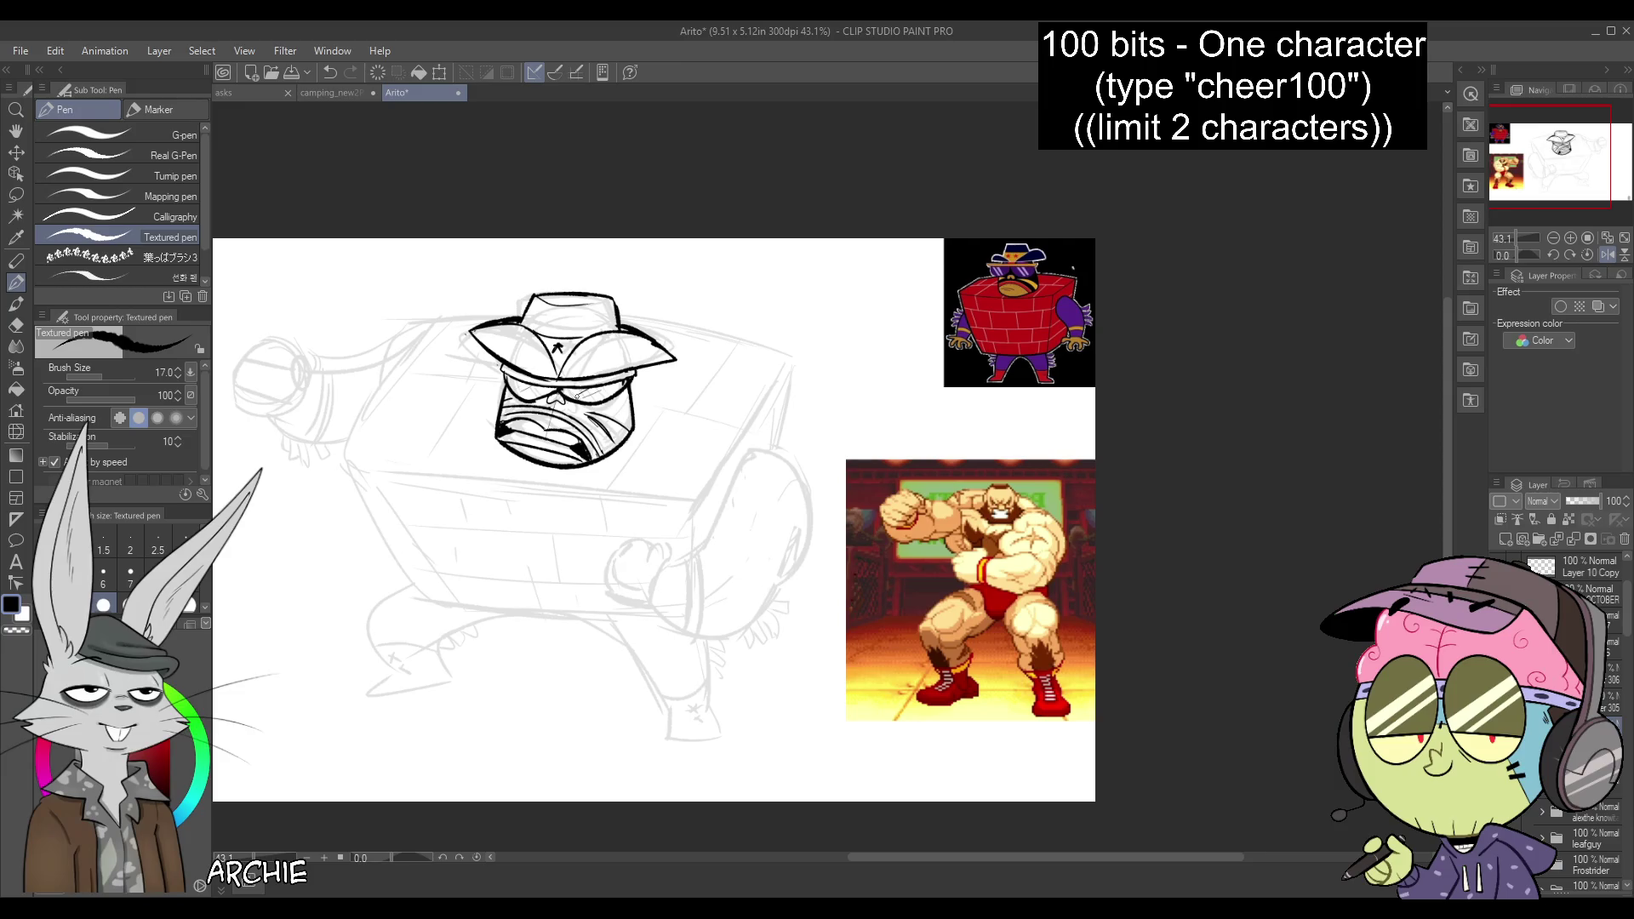
In the mirrored view, redraw the hat's left side, crown and upper-right brim, removing a stray stroke
click(1607, 255)
drag(1583, 154, 1525, 143)
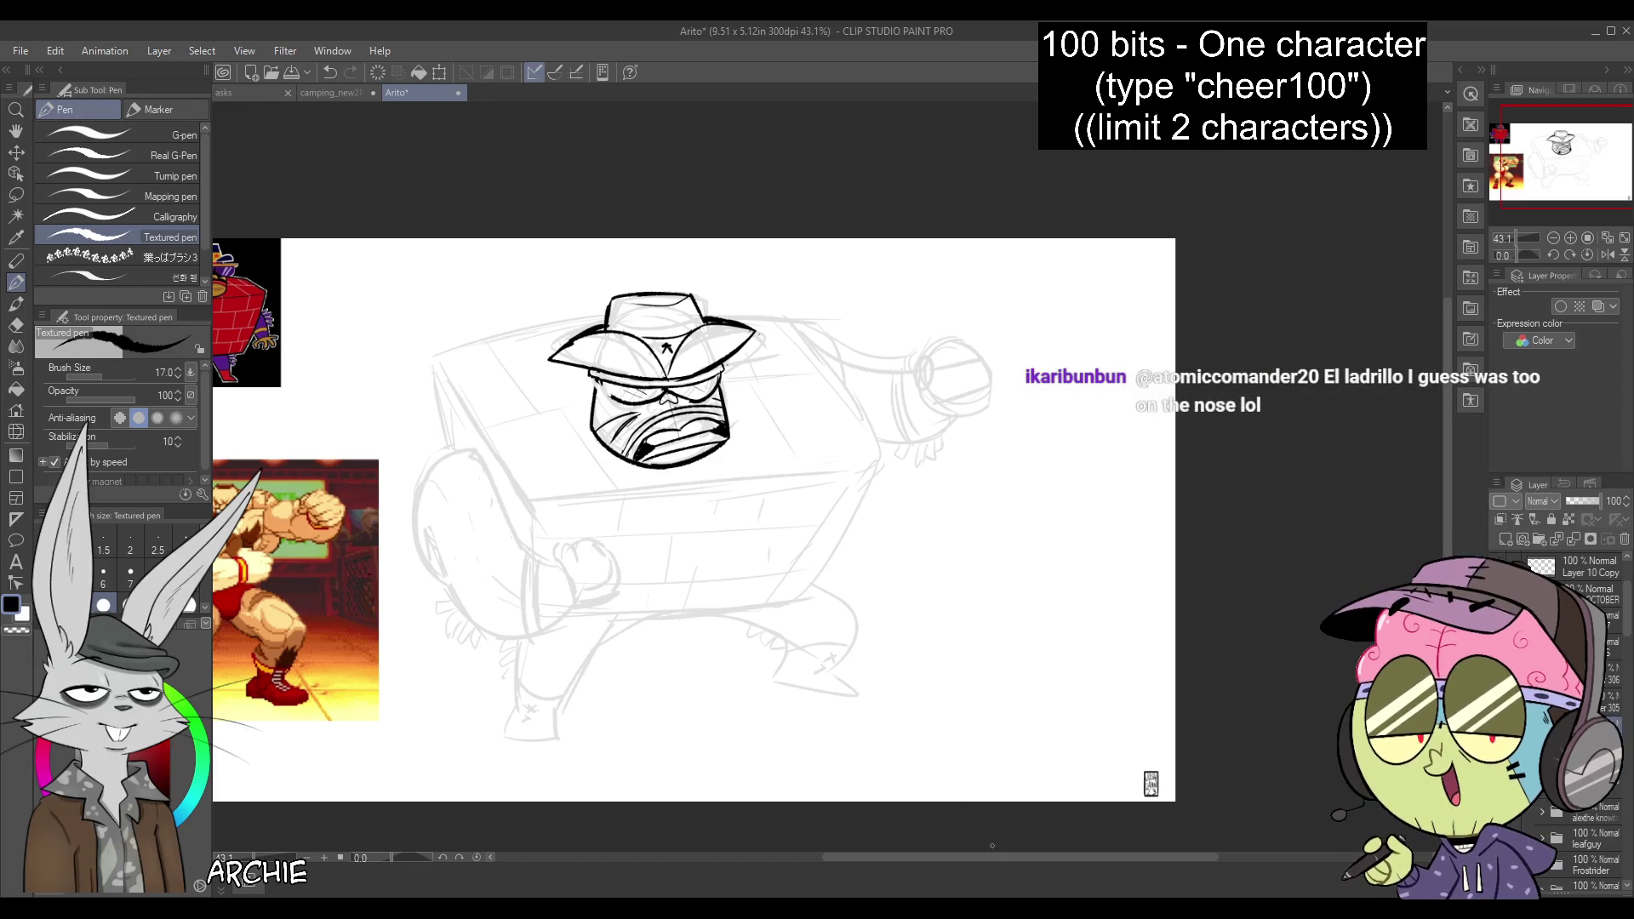
drag(991, 857, 937, 858)
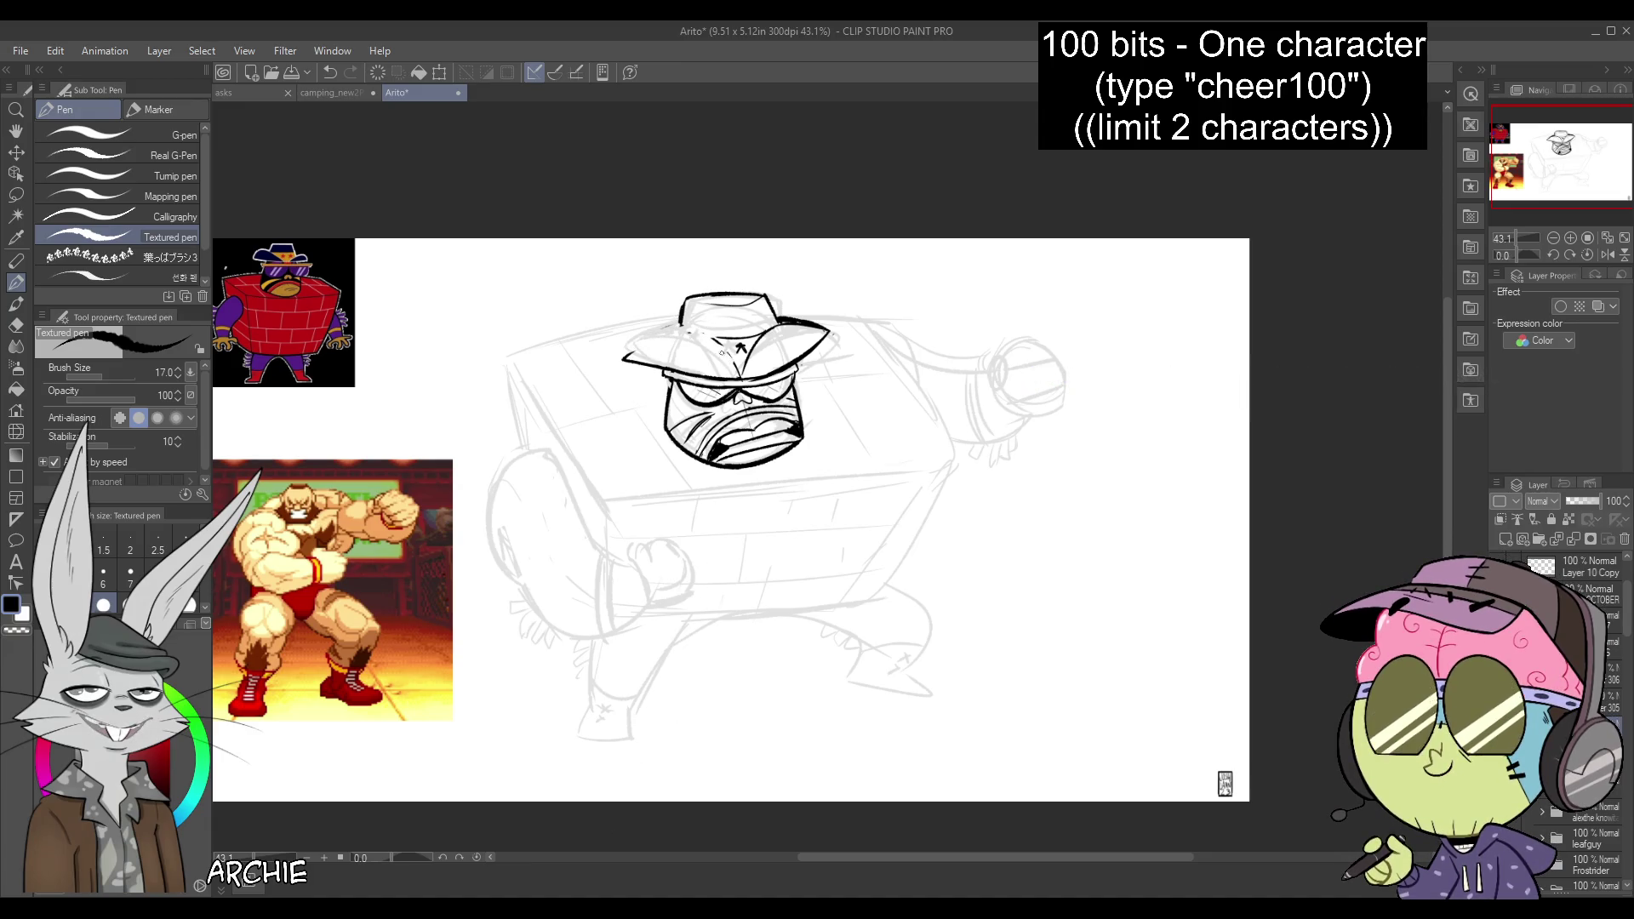
drag(732, 370, 629, 356)
key(ctrl+z)
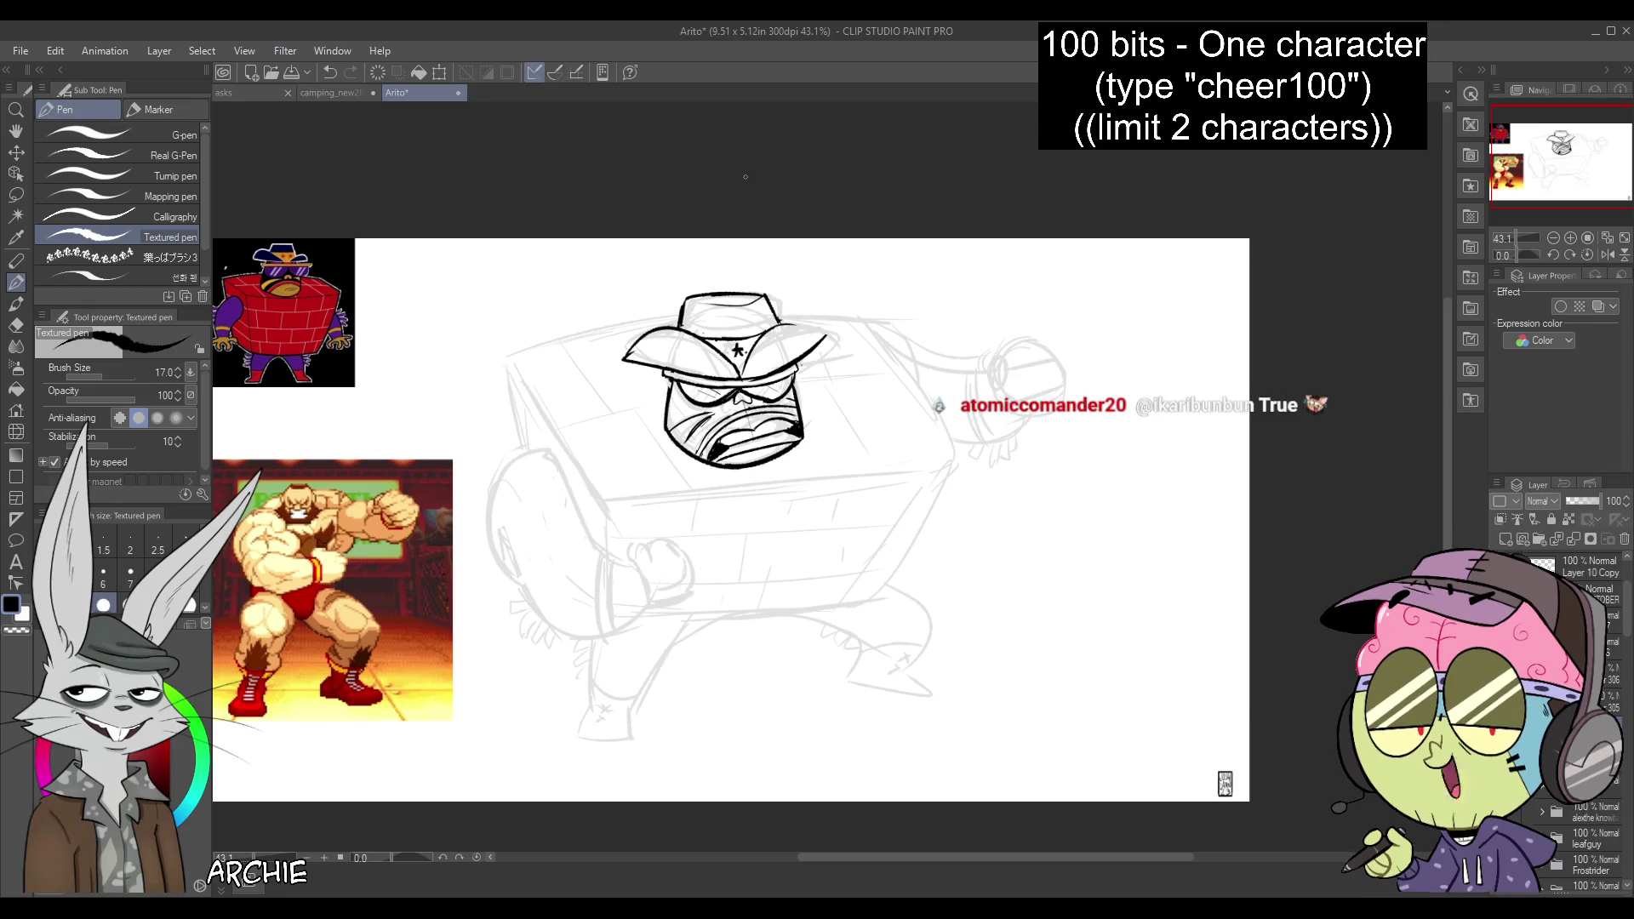
mouse_move(783, 325)
mouse_down()
mouse_move(826, 338)
mouse_move(763, 329)
mouse_up()
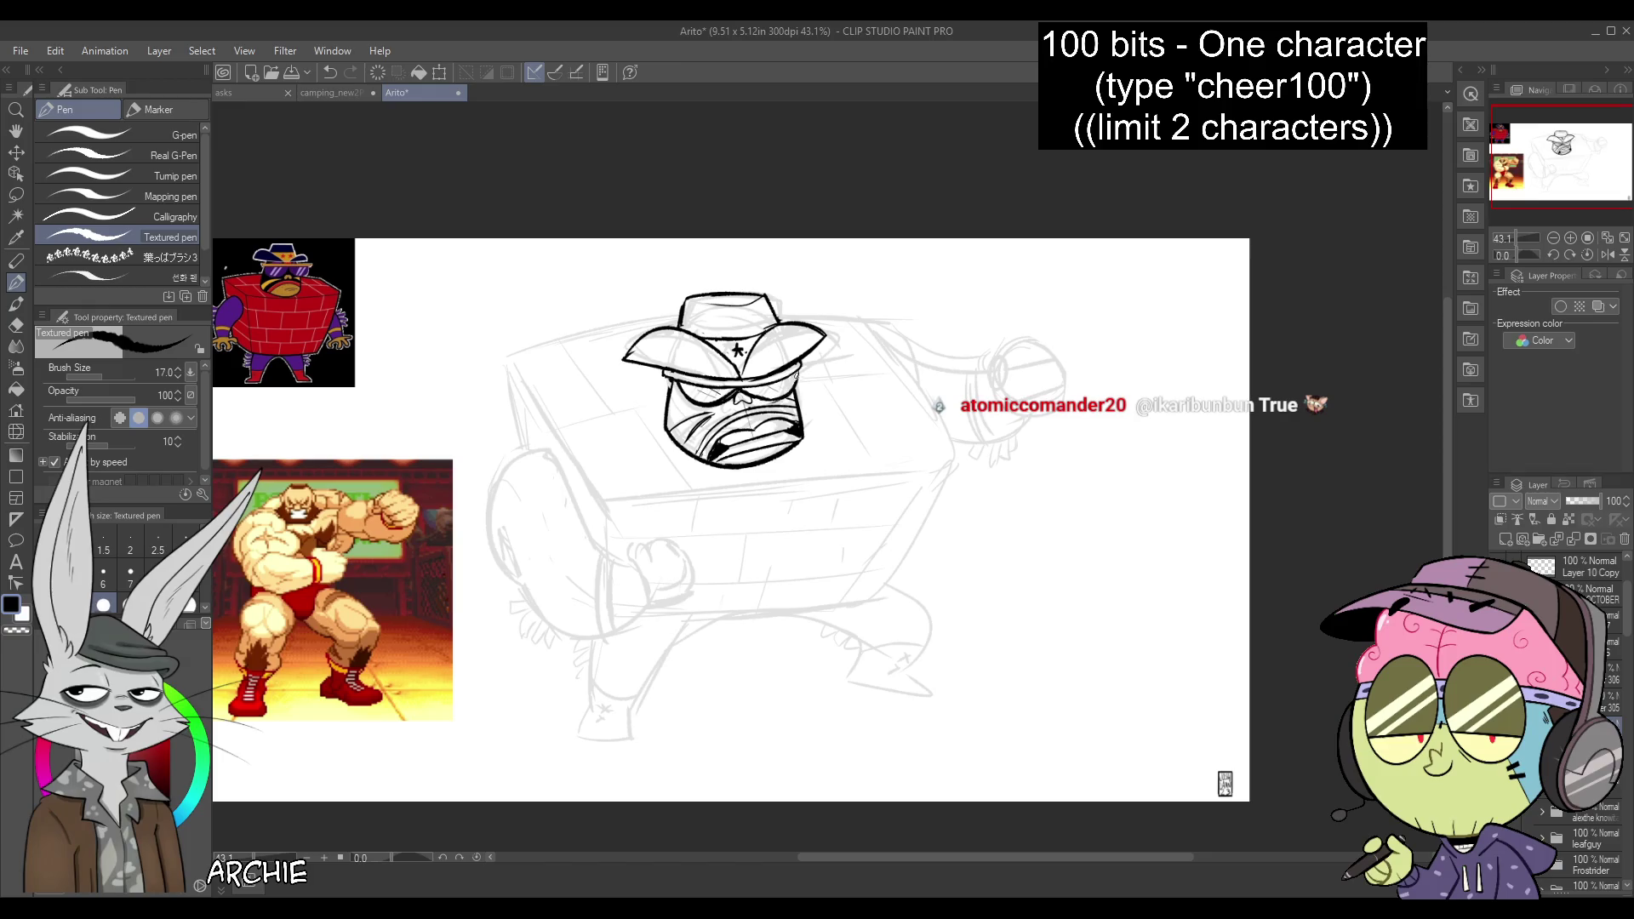
drag(764, 387, 796, 368)
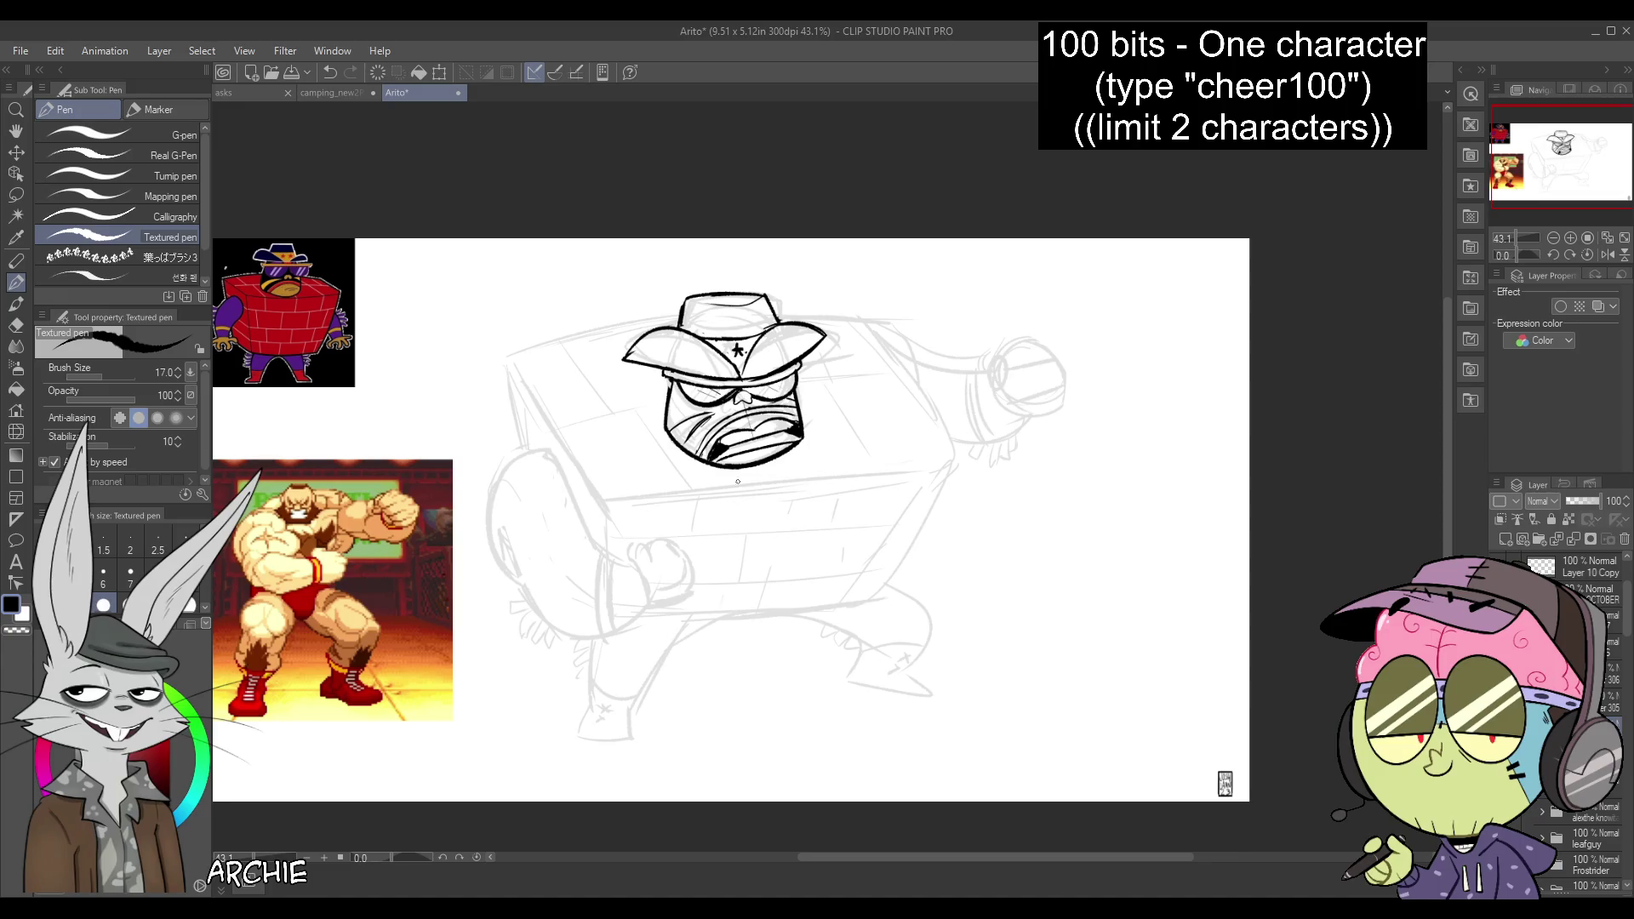
key(ctrl+z)
Draw a small nose under the glasses and ink the box's top and left edges
drag(738, 390, 750, 397)
drag(506, 353, 678, 313)
drag(507, 353, 520, 447)
drag(600, 497, 508, 356)
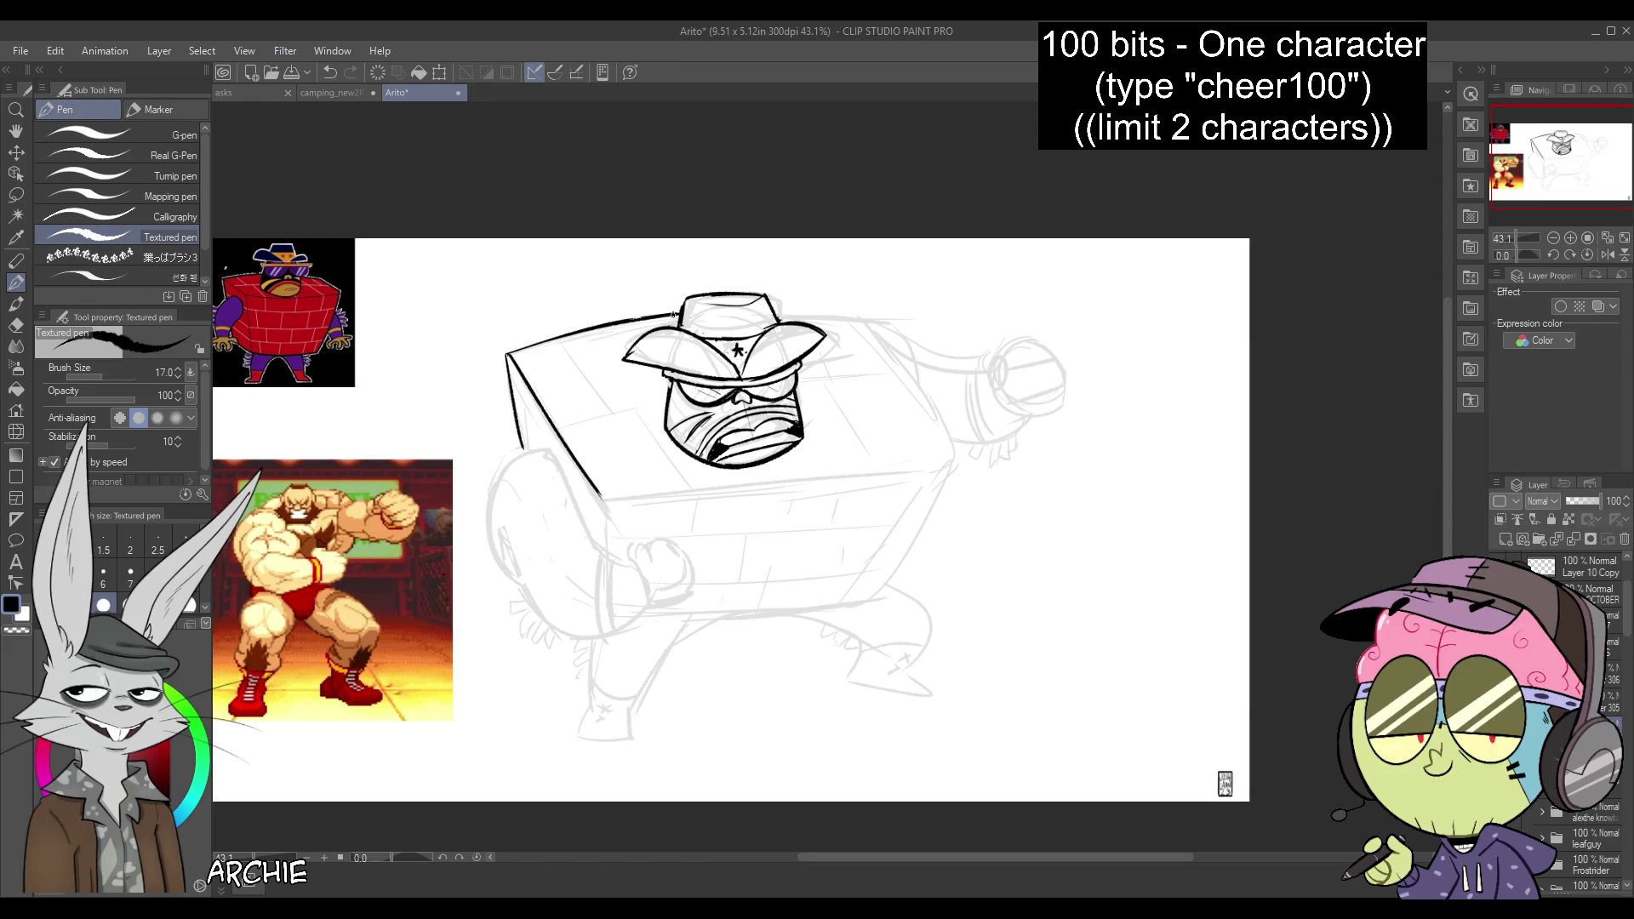
drag(776, 309, 904, 318)
Ink the box's lower edge, toggling the flipped view and redoing rejected strokes
key(h)
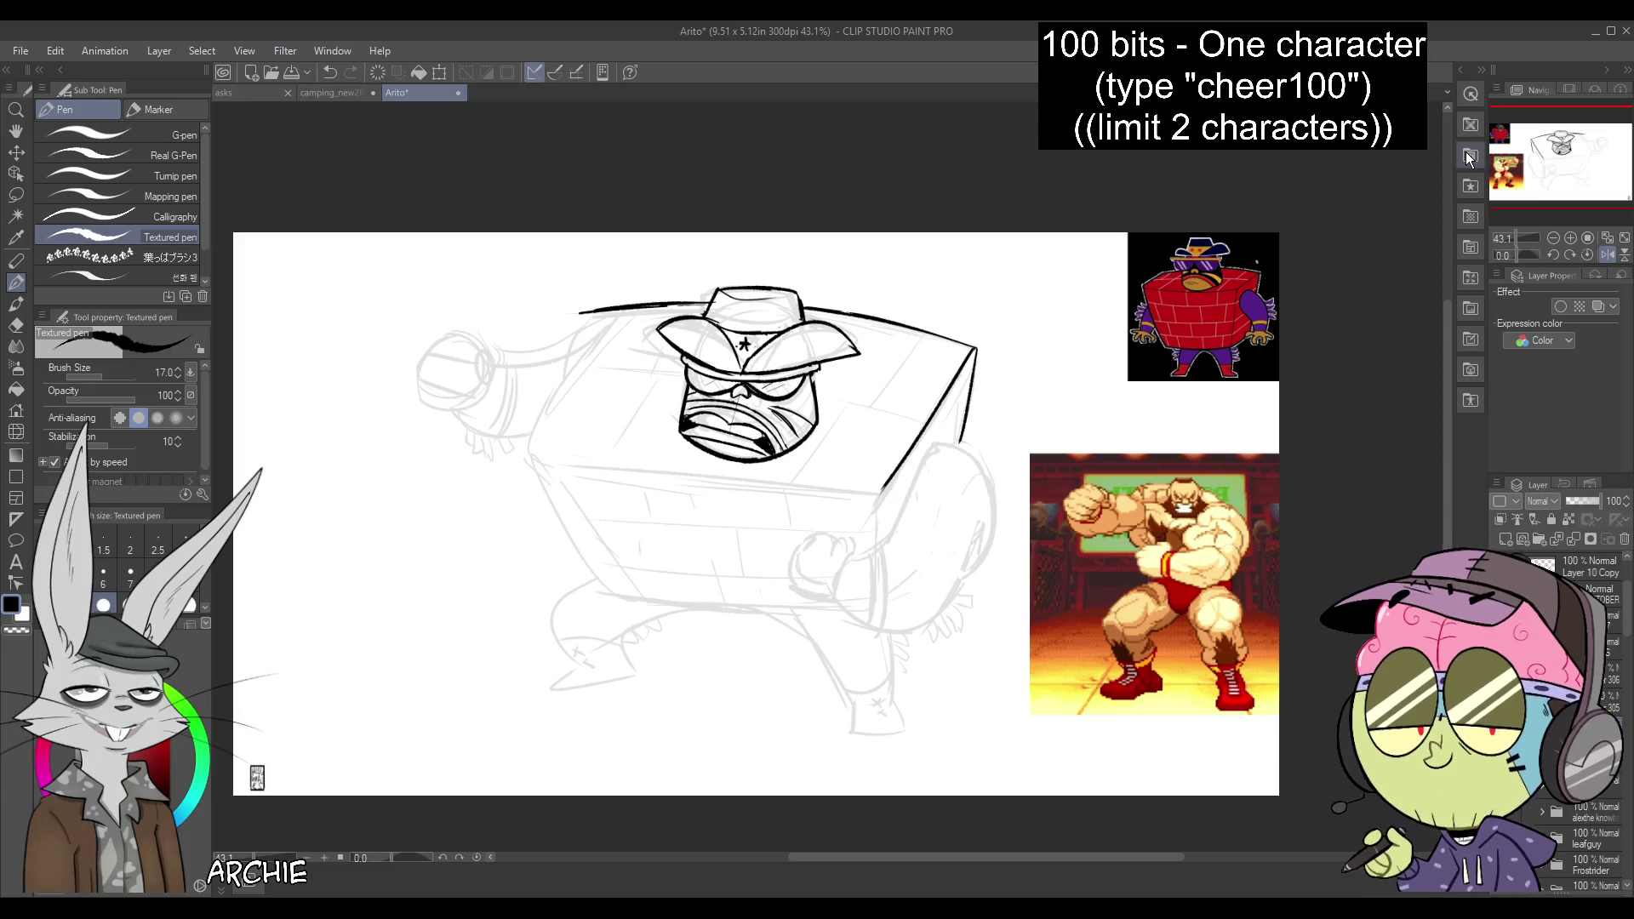
mouse_move(620, 317)
mouse_down()
mouse_move(522, 430)
mouse_move(569, 366)
mouse_move(521, 430)
mouse_move(606, 591)
mouse_up()
key(ctrl+z)
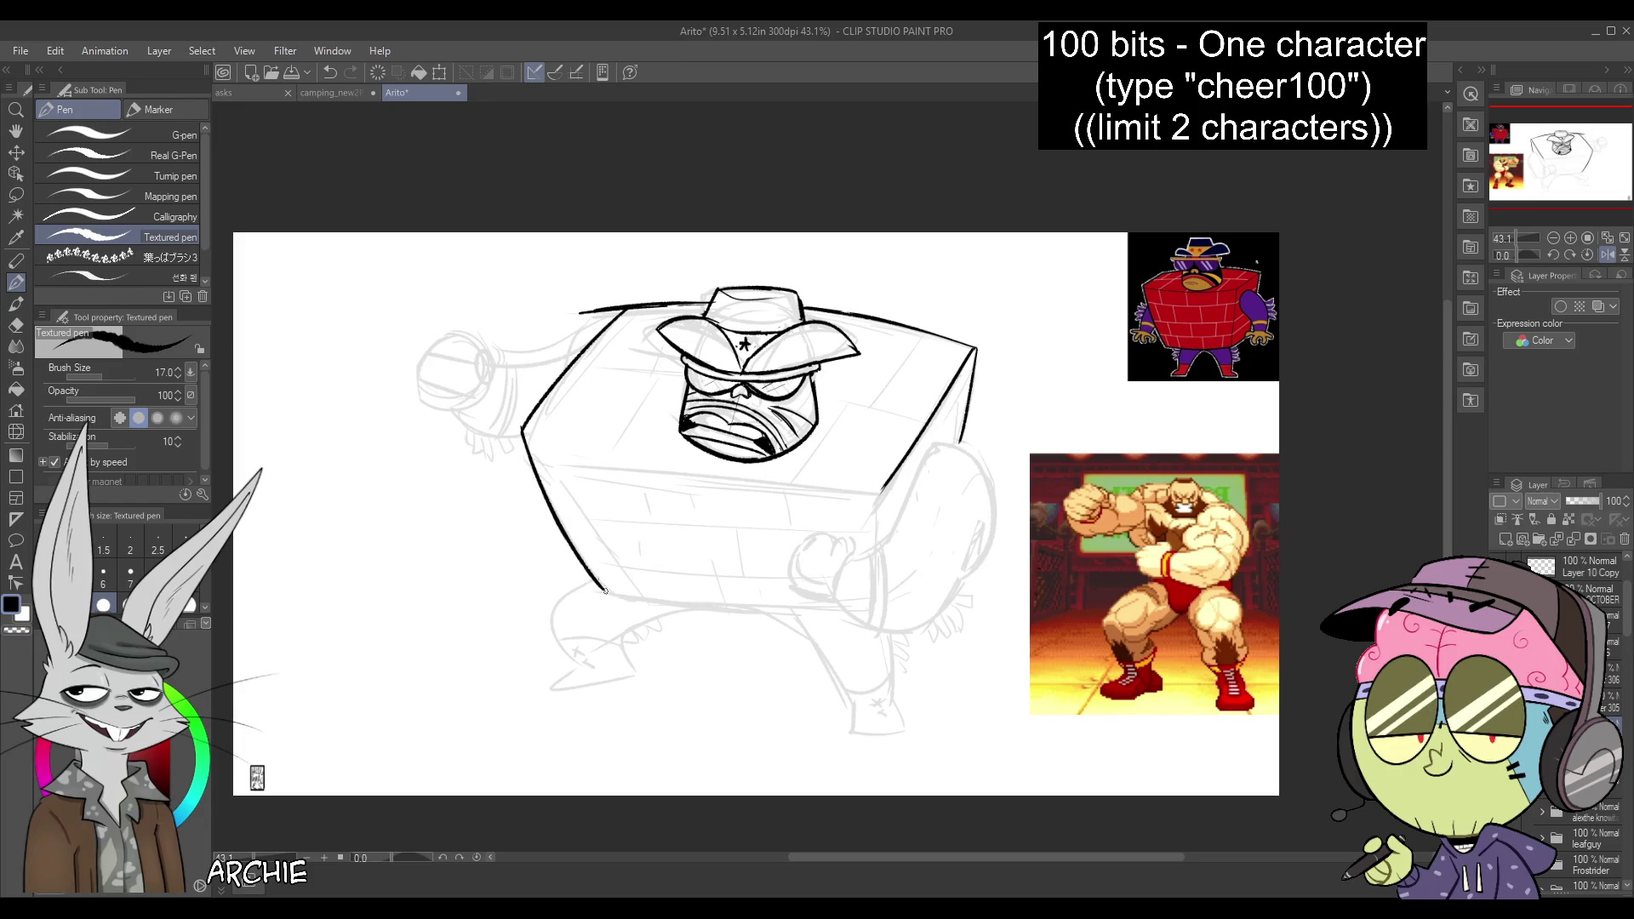
key(h)
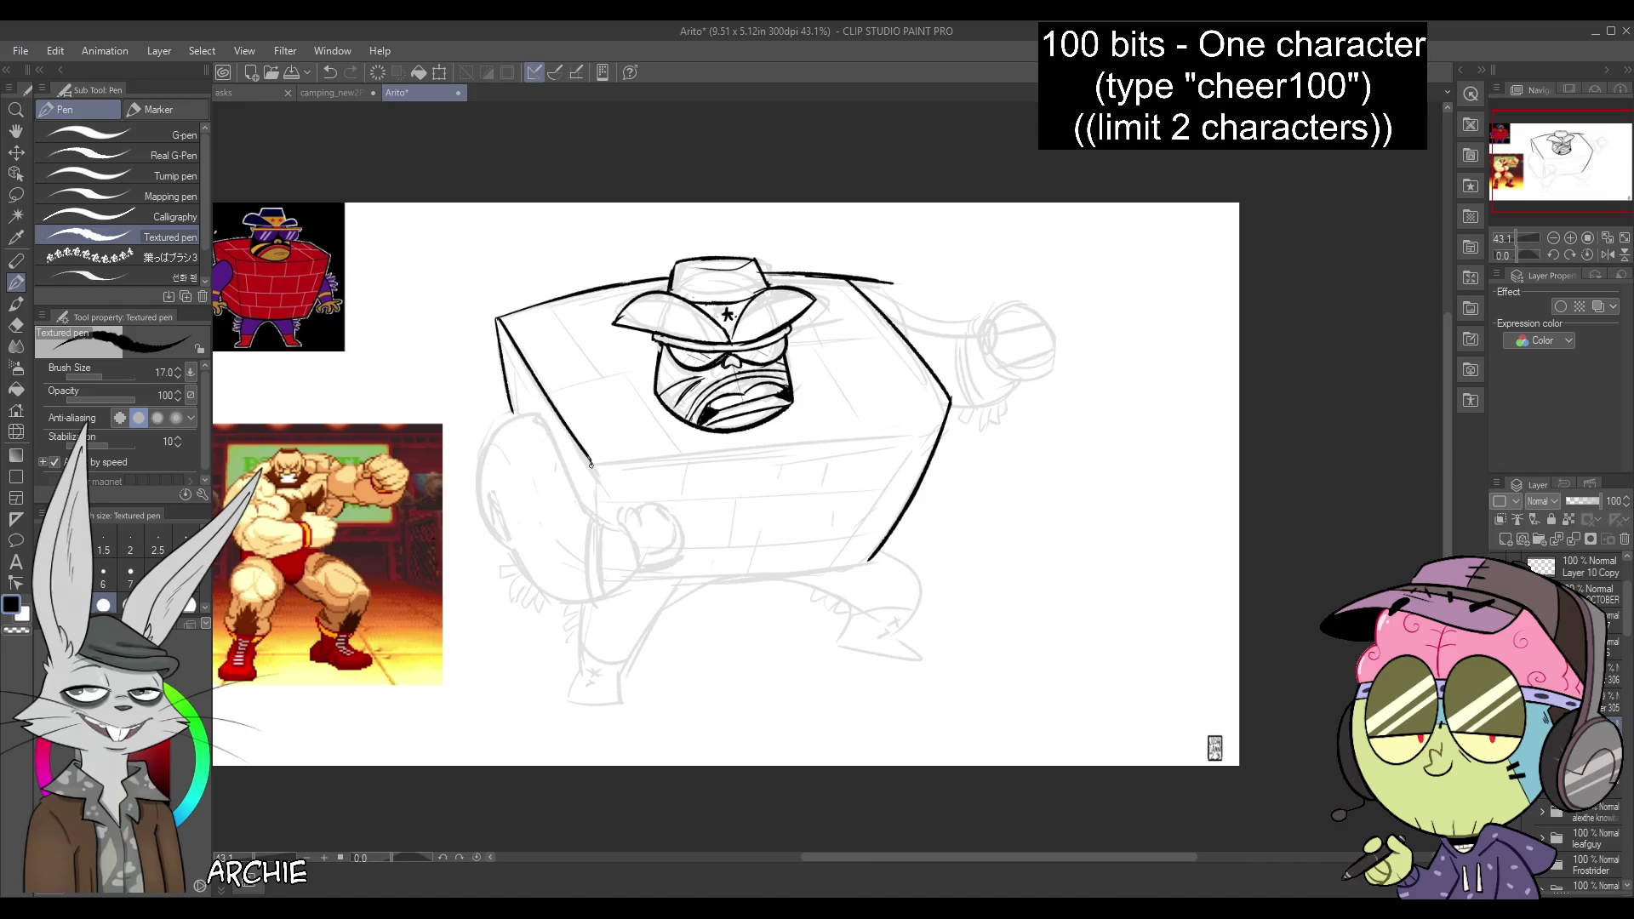
drag(614, 461, 796, 443)
key(ctrl+z)
drag(592, 461, 947, 425)
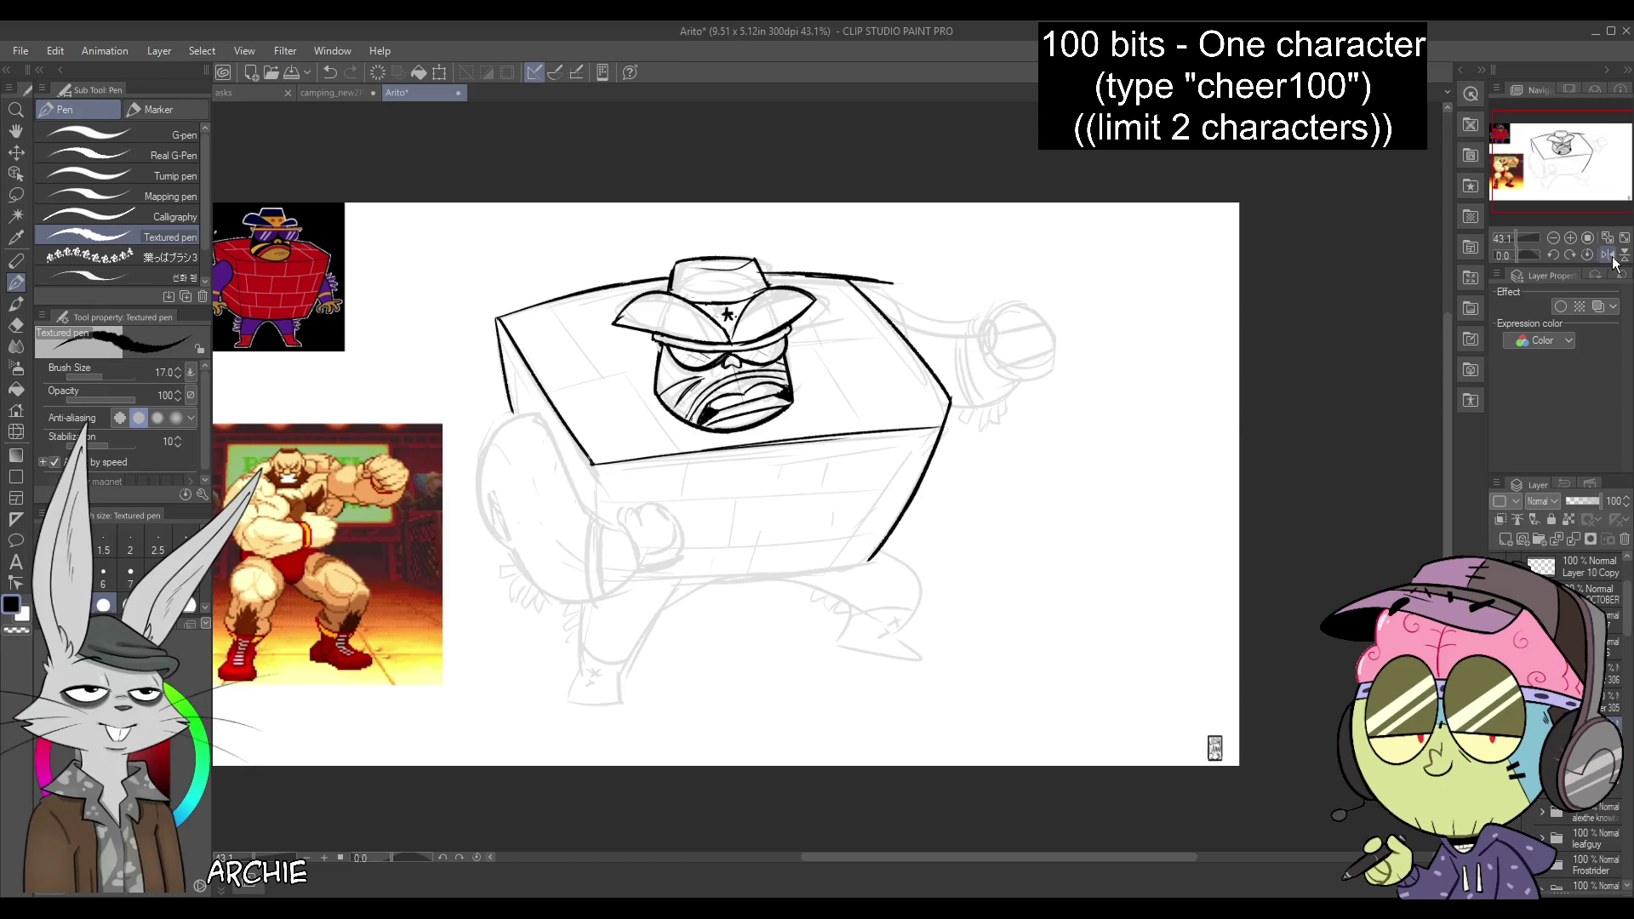
Ink up the box's left edge, erase the top-front line, and ink the bottom-front edge and corner
key(h)
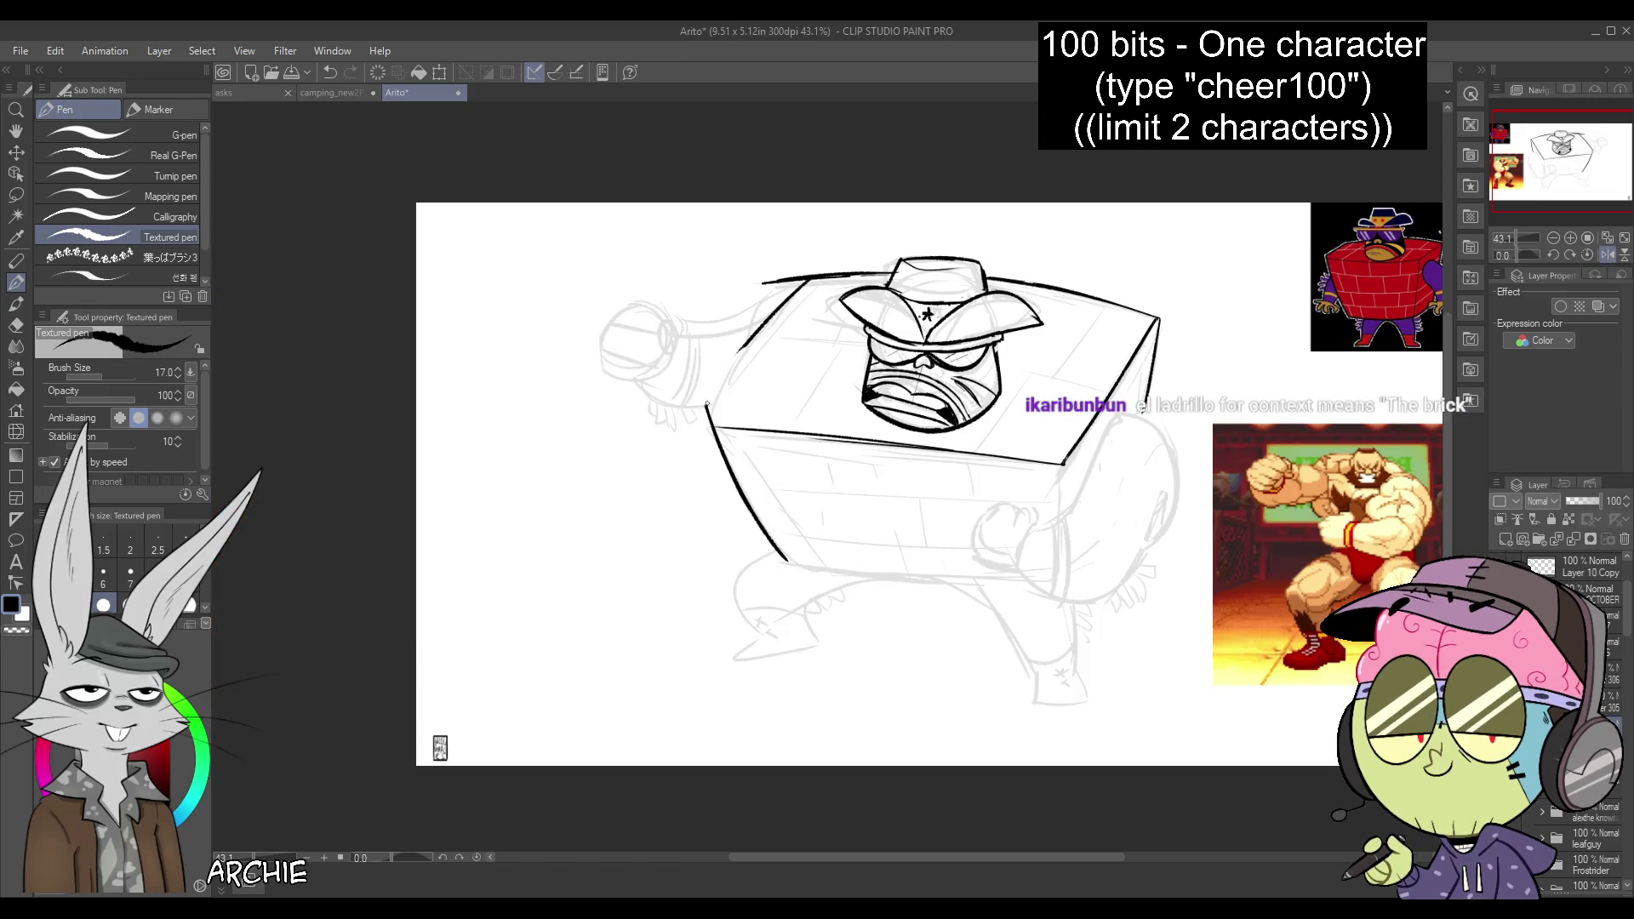
mouse_move(711, 428)
mouse_down()
mouse_move(815, 271)
mouse_move(1001, 281)
mouse_move(697, 288)
mouse_up()
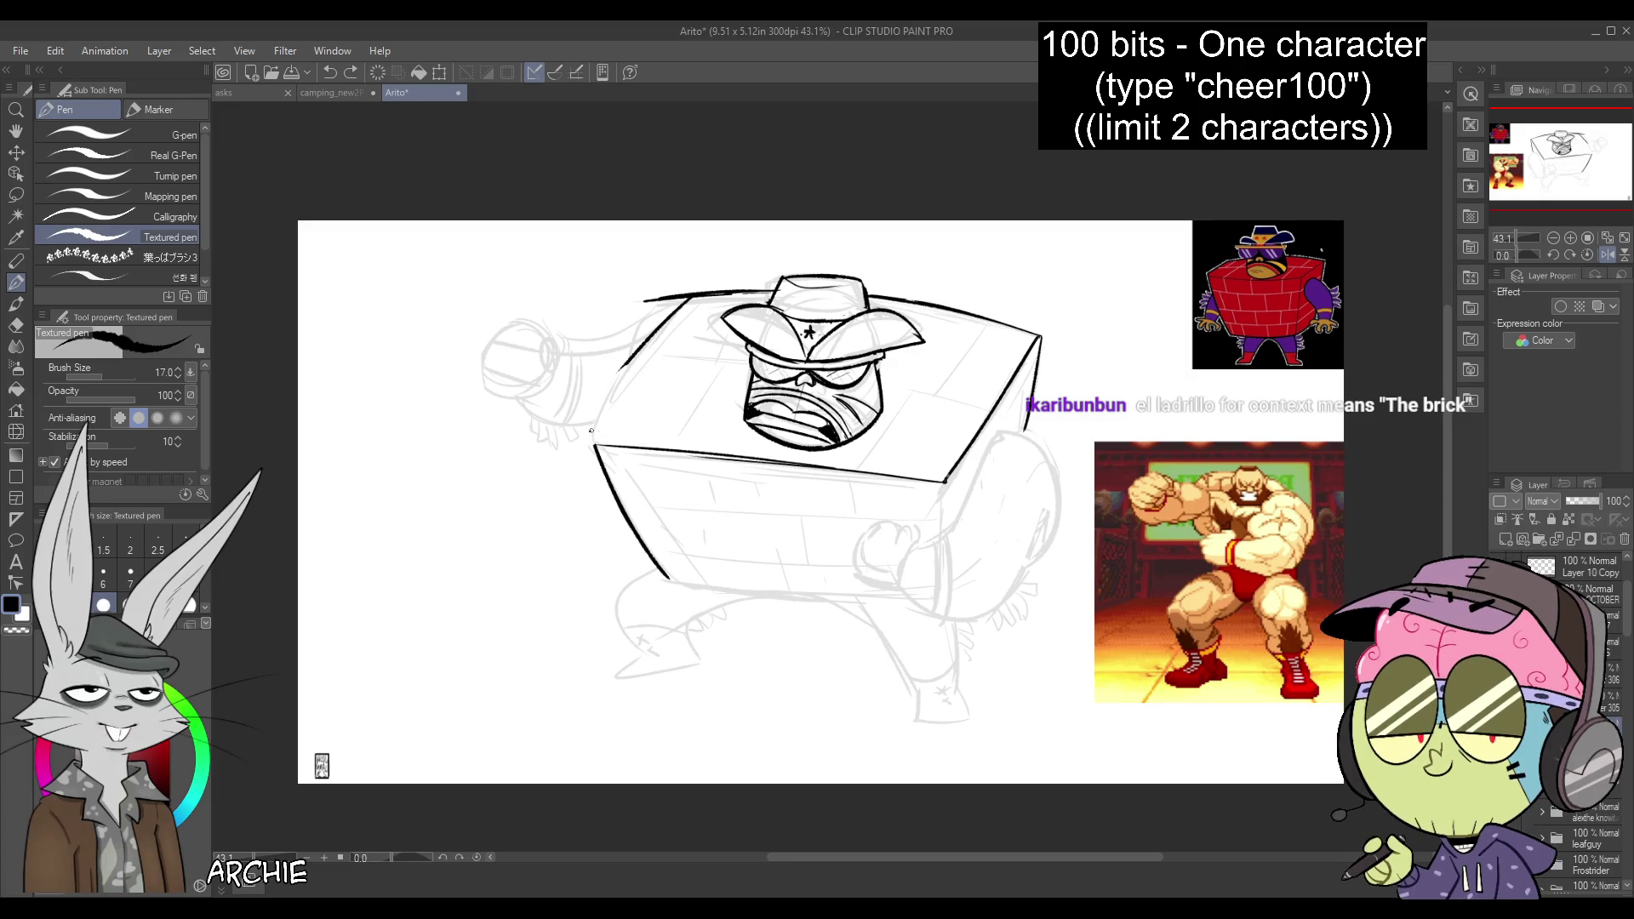
drag(647, 444, 945, 482)
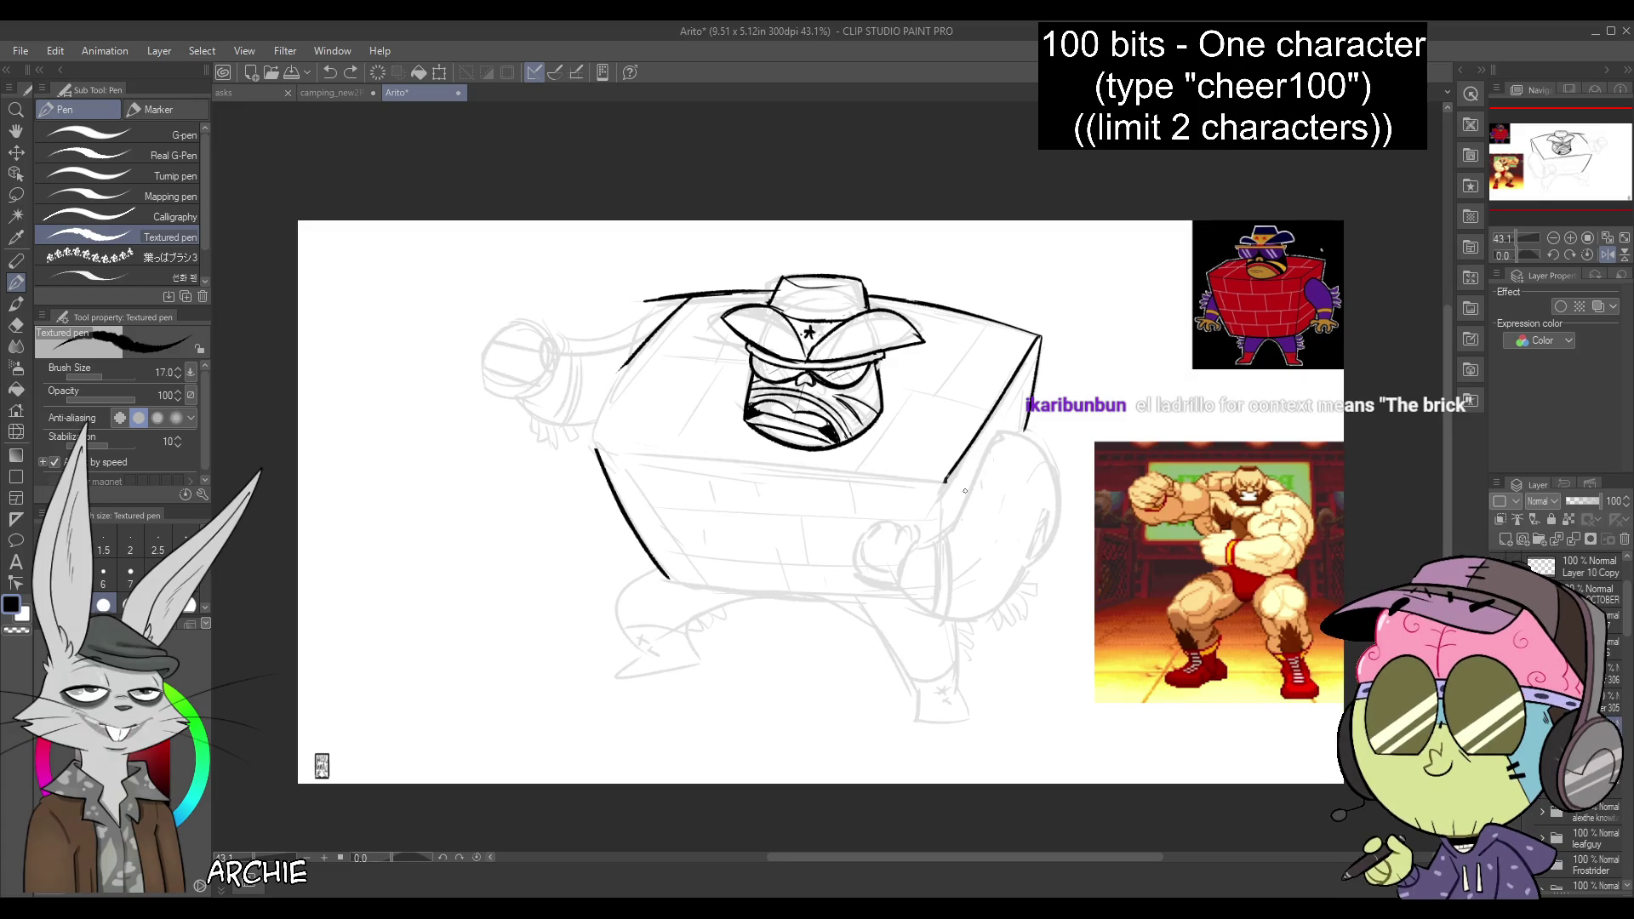
click(1618, 253)
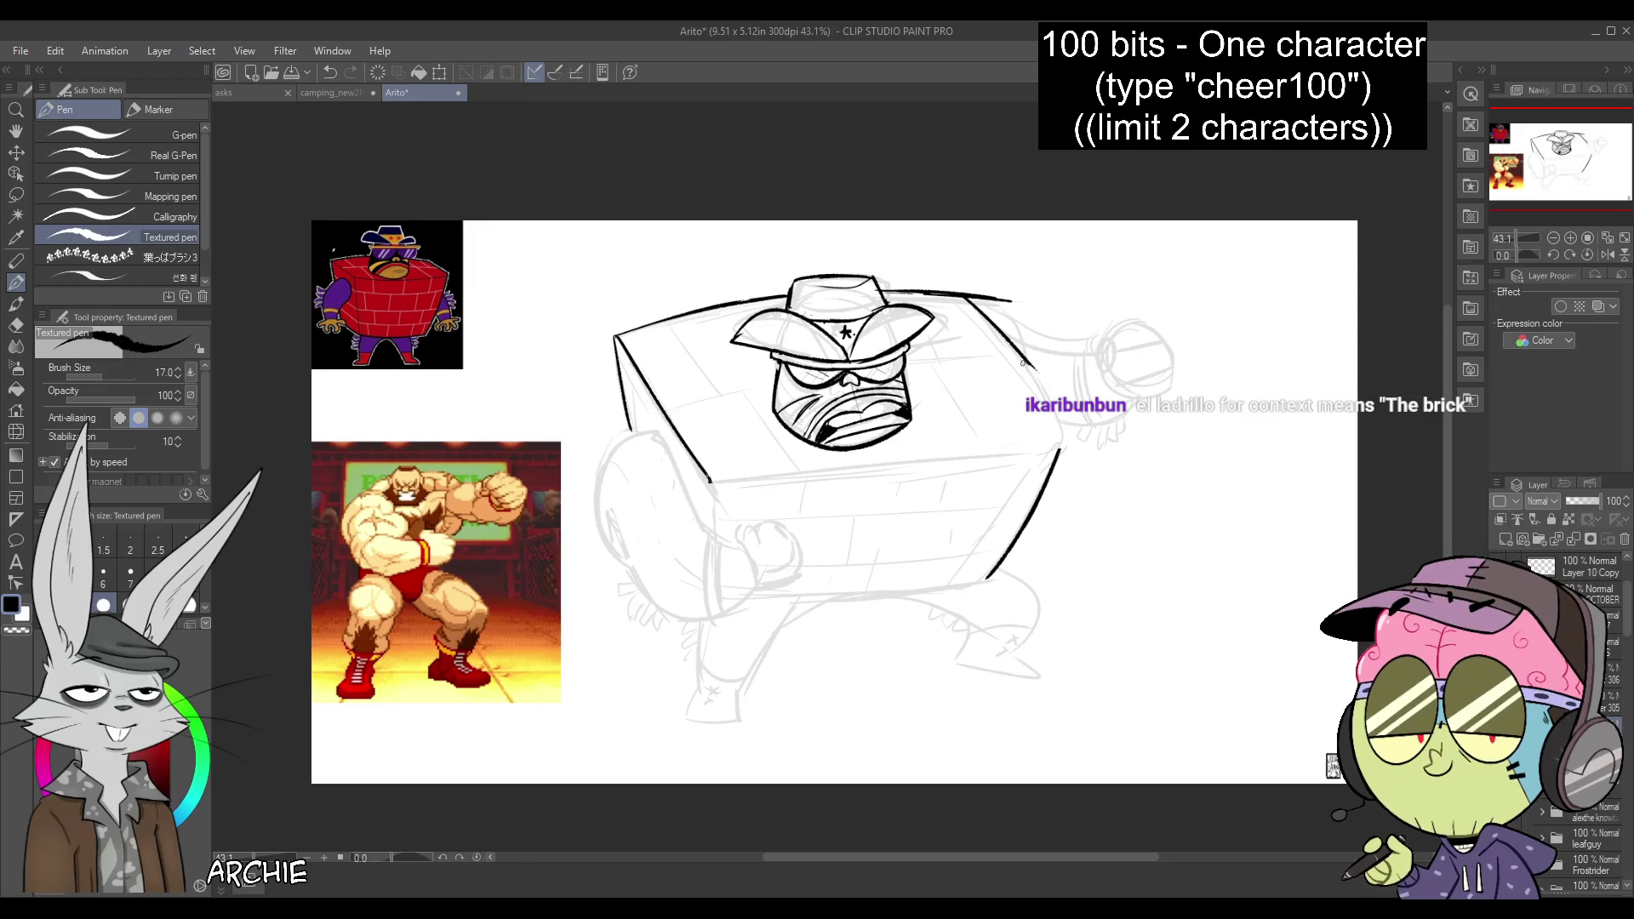
mouse_move(711, 483)
mouse_down()
mouse_move(1074, 434)
mouse_move(1055, 438)
mouse_up()
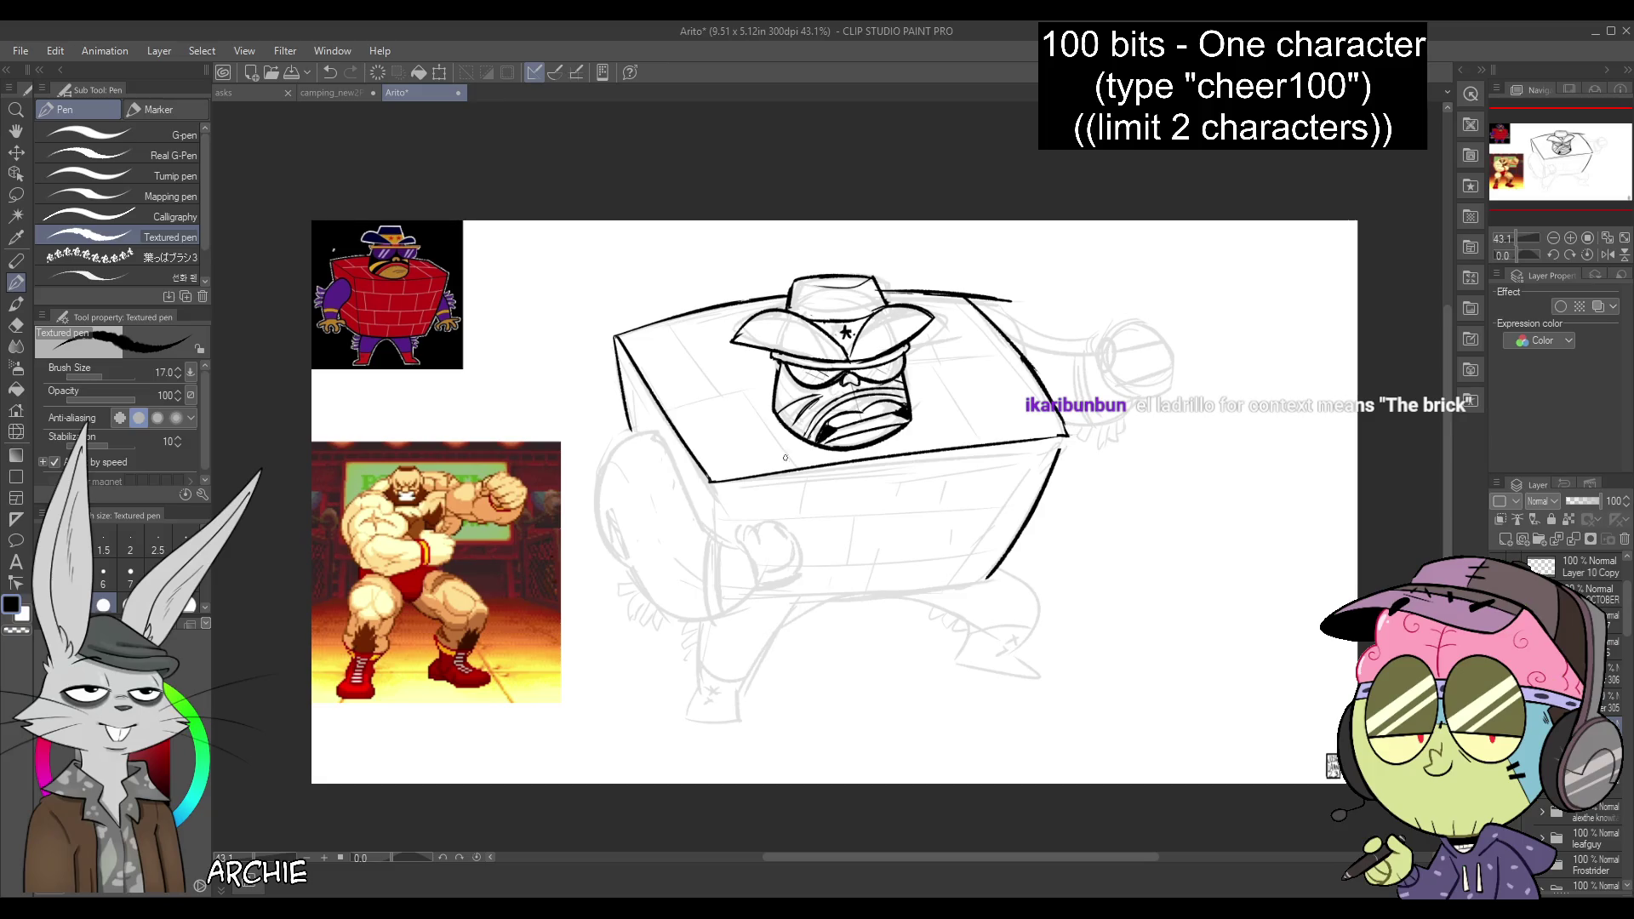
drag(711, 483, 711, 538)
Darken the box's left edge and redraw its bottom edge in the mirrored view
click(1608, 255)
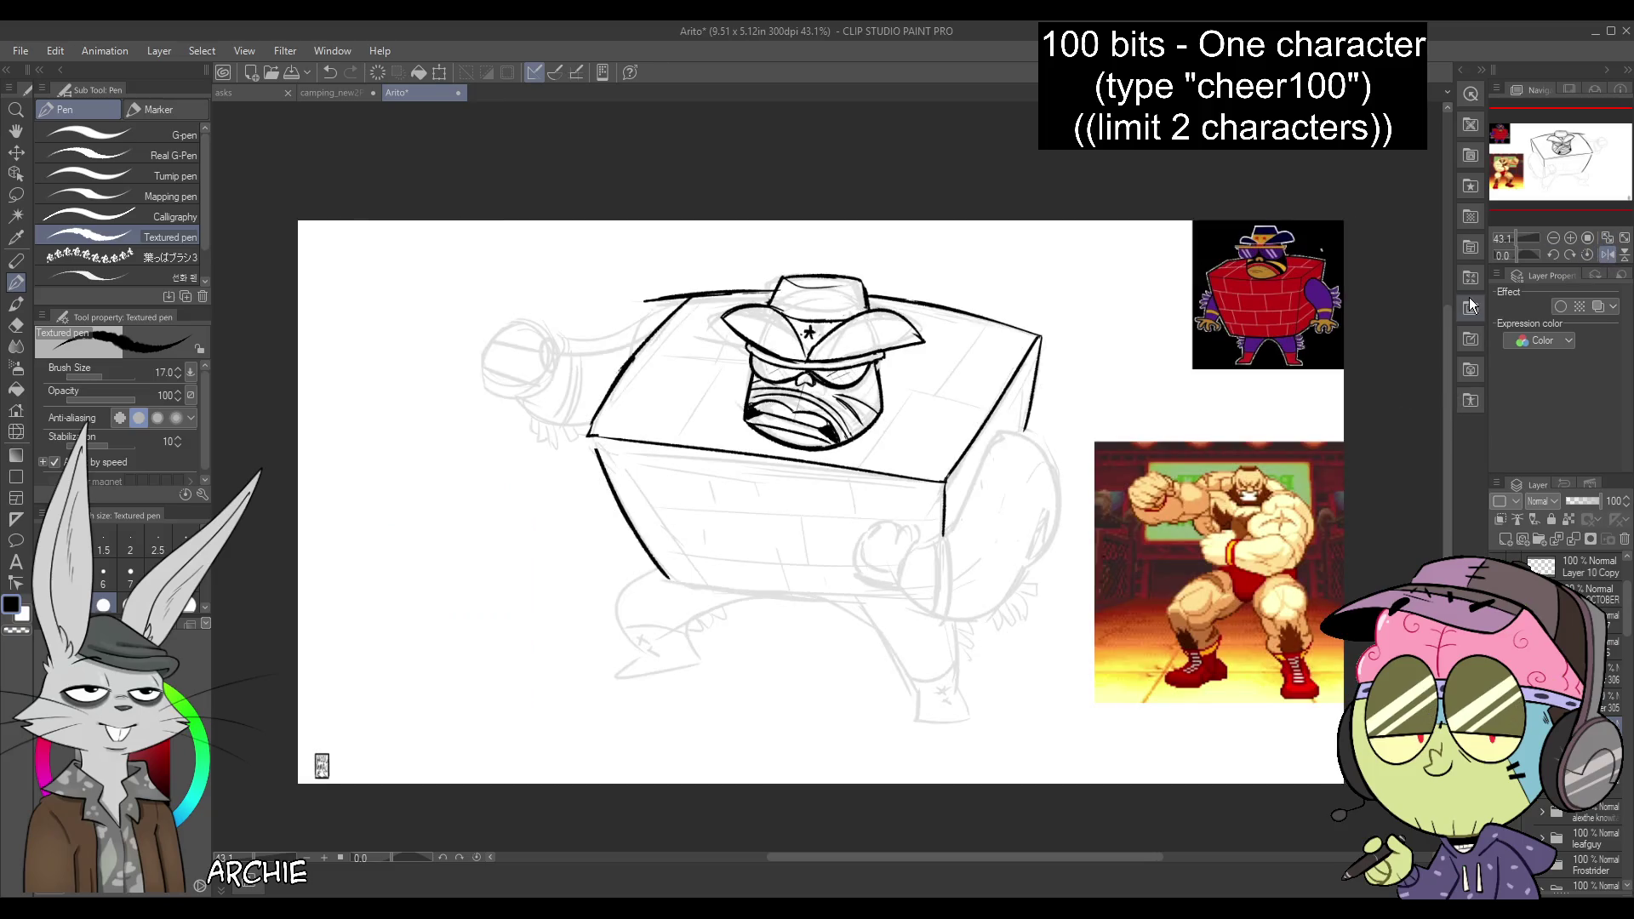
drag(707, 268, 728, 274)
mouse_move(592, 437)
mouse_down()
mouse_move(652, 552)
mouse_move(936, 600)
mouse_up()
key(ctrl+z)
drag(667, 579, 936, 600)
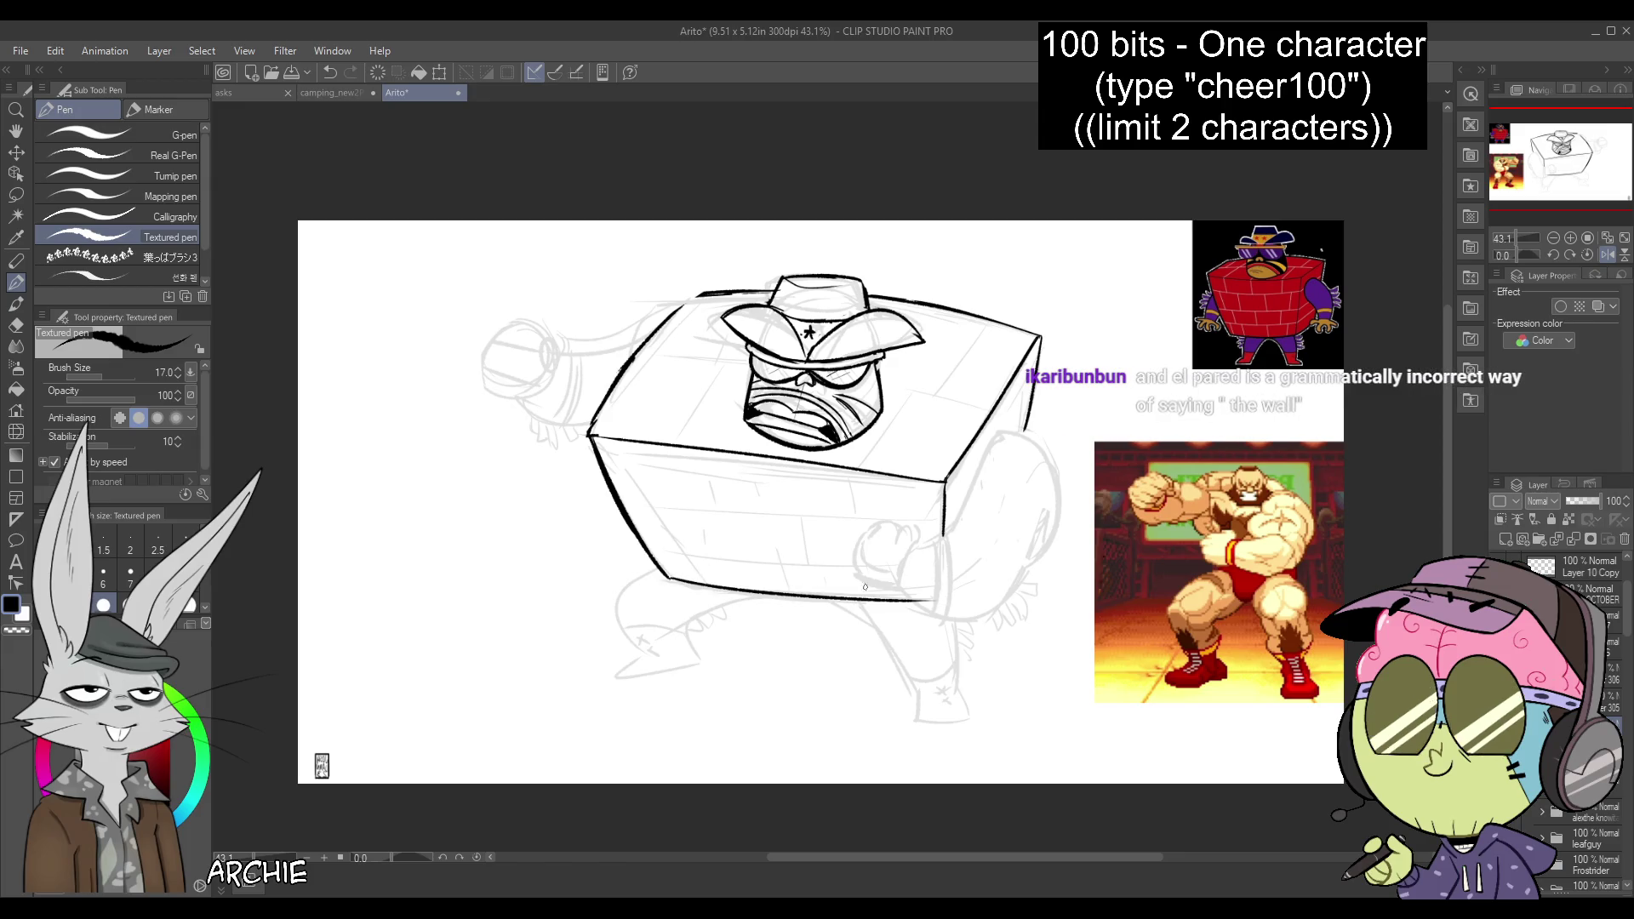
key(ctrl+z)
key(ctrl+z)
drag(668, 573, 955, 600)
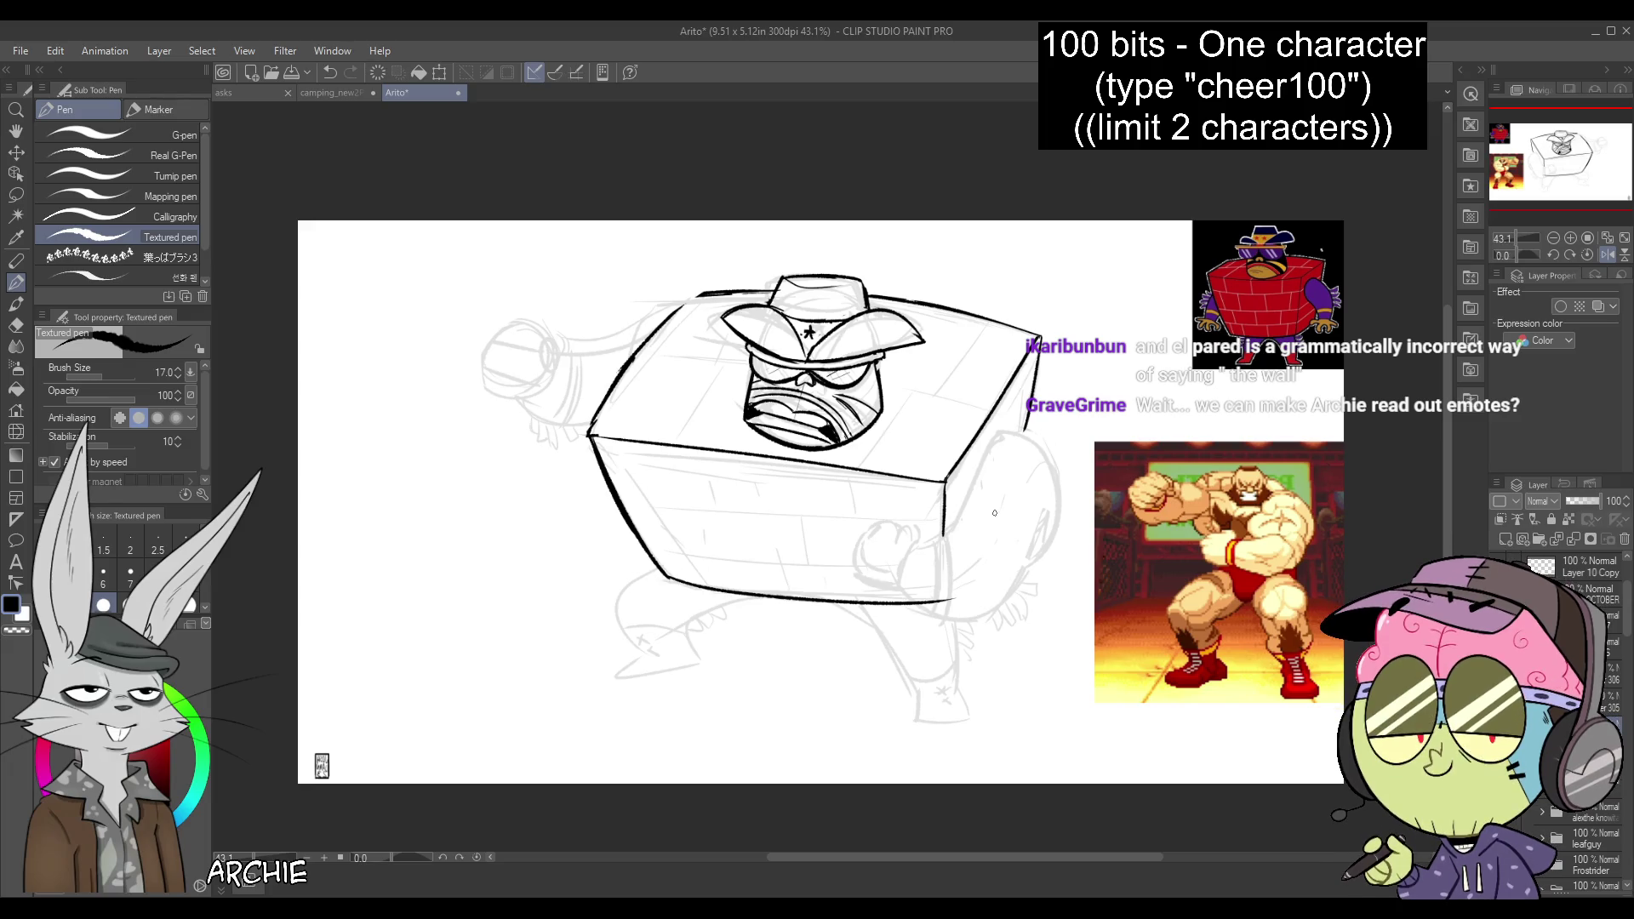
Return to the normal view and redraw the curve below the fist
key(h)
key(ctrl+z)
drag(975, 379, 1030, 402)
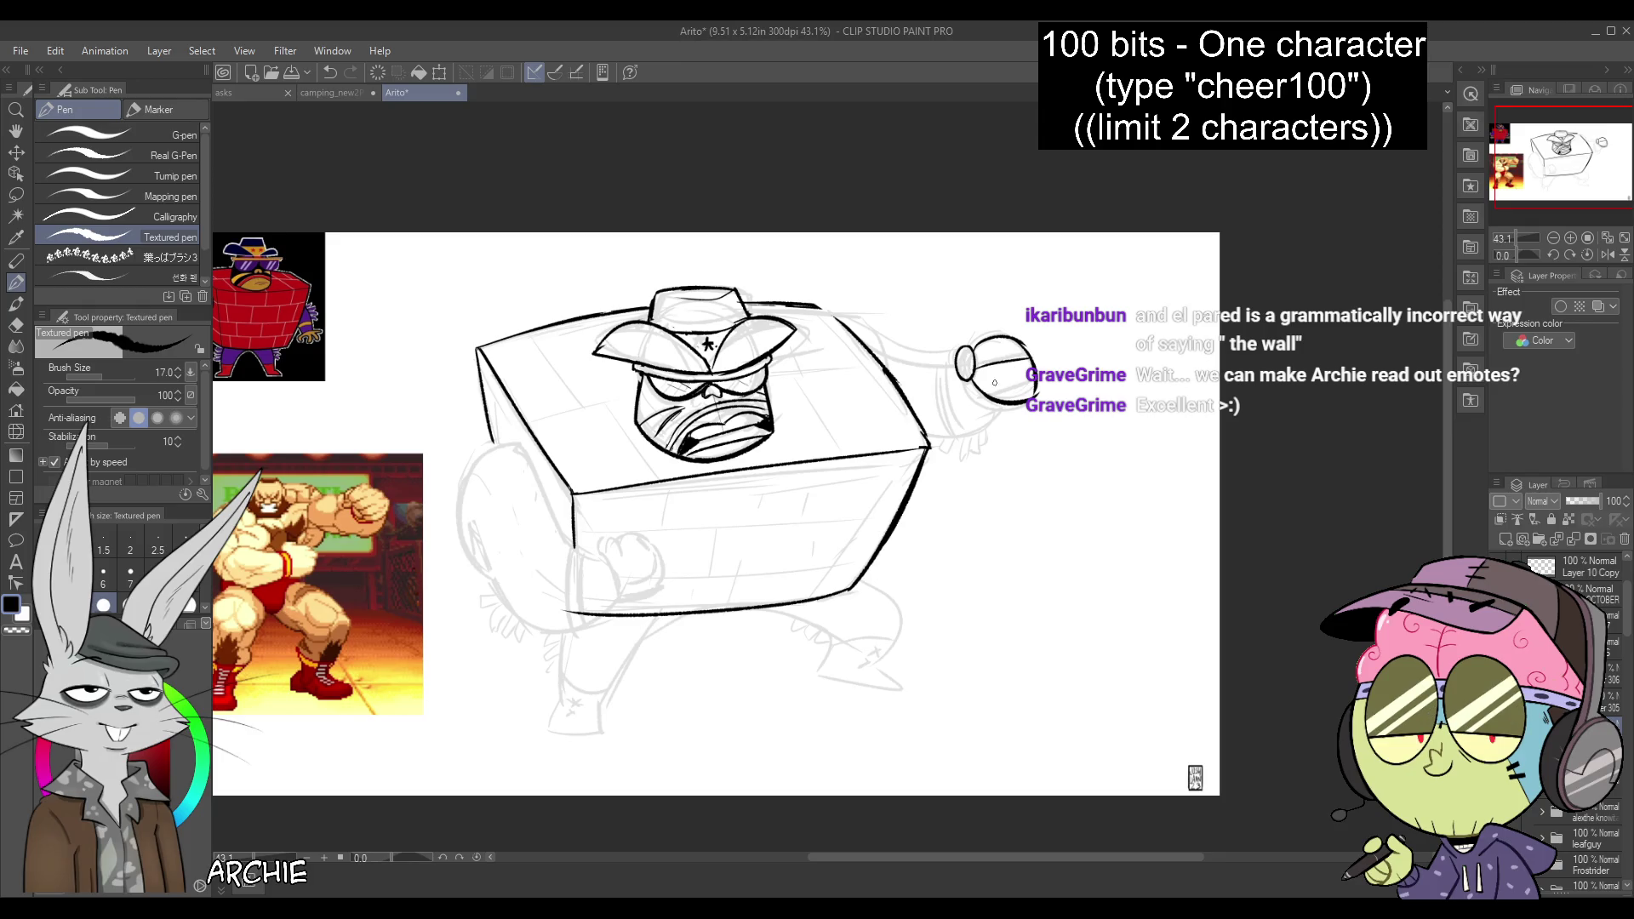
Ink the right fist and arm edges, then redraw the left fist's curl as a flatter curve
drag(957, 366, 1013, 411)
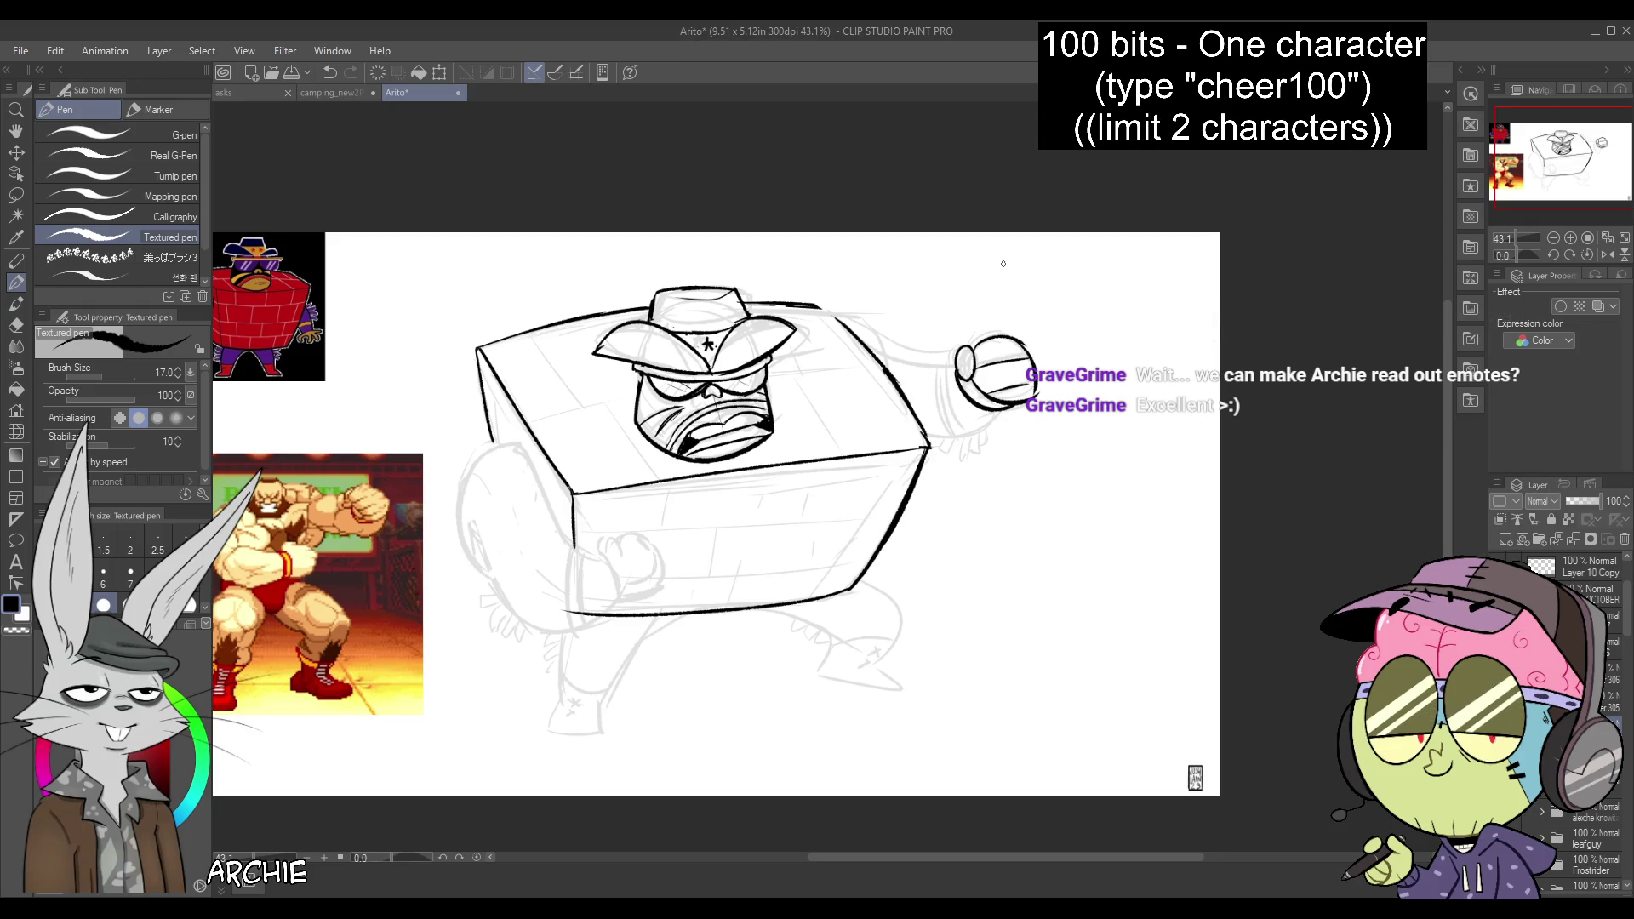
drag(864, 340, 953, 366)
drag(942, 439, 999, 407)
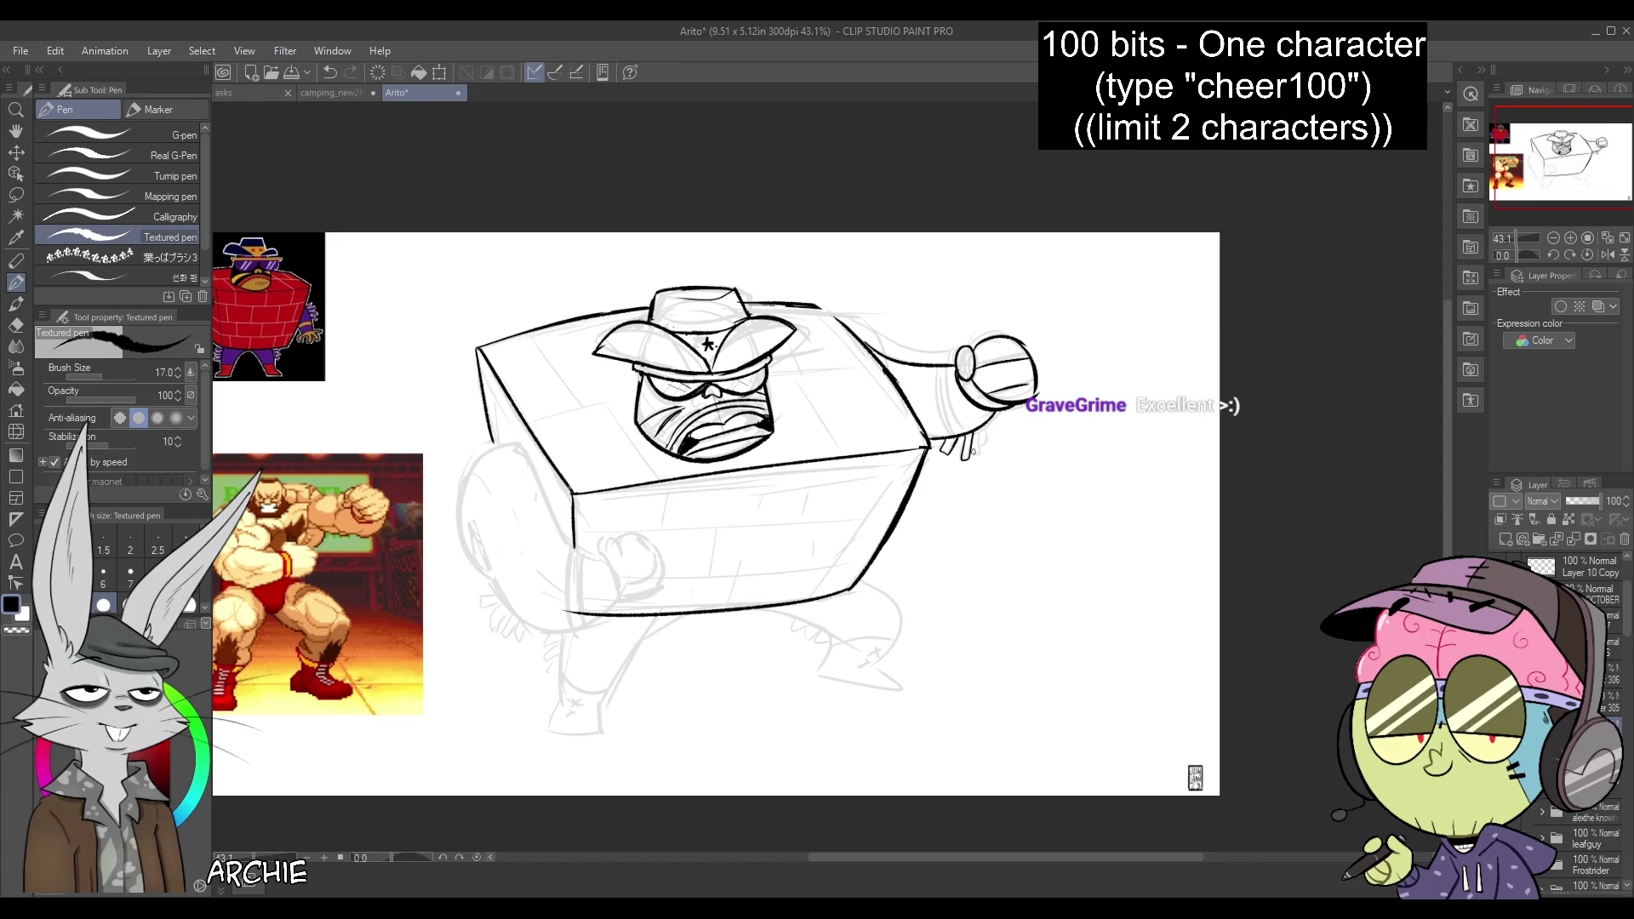
drag(934, 372, 943, 435)
key(ctrl+z)
key(ctrl+z)
key(ctrl+z)
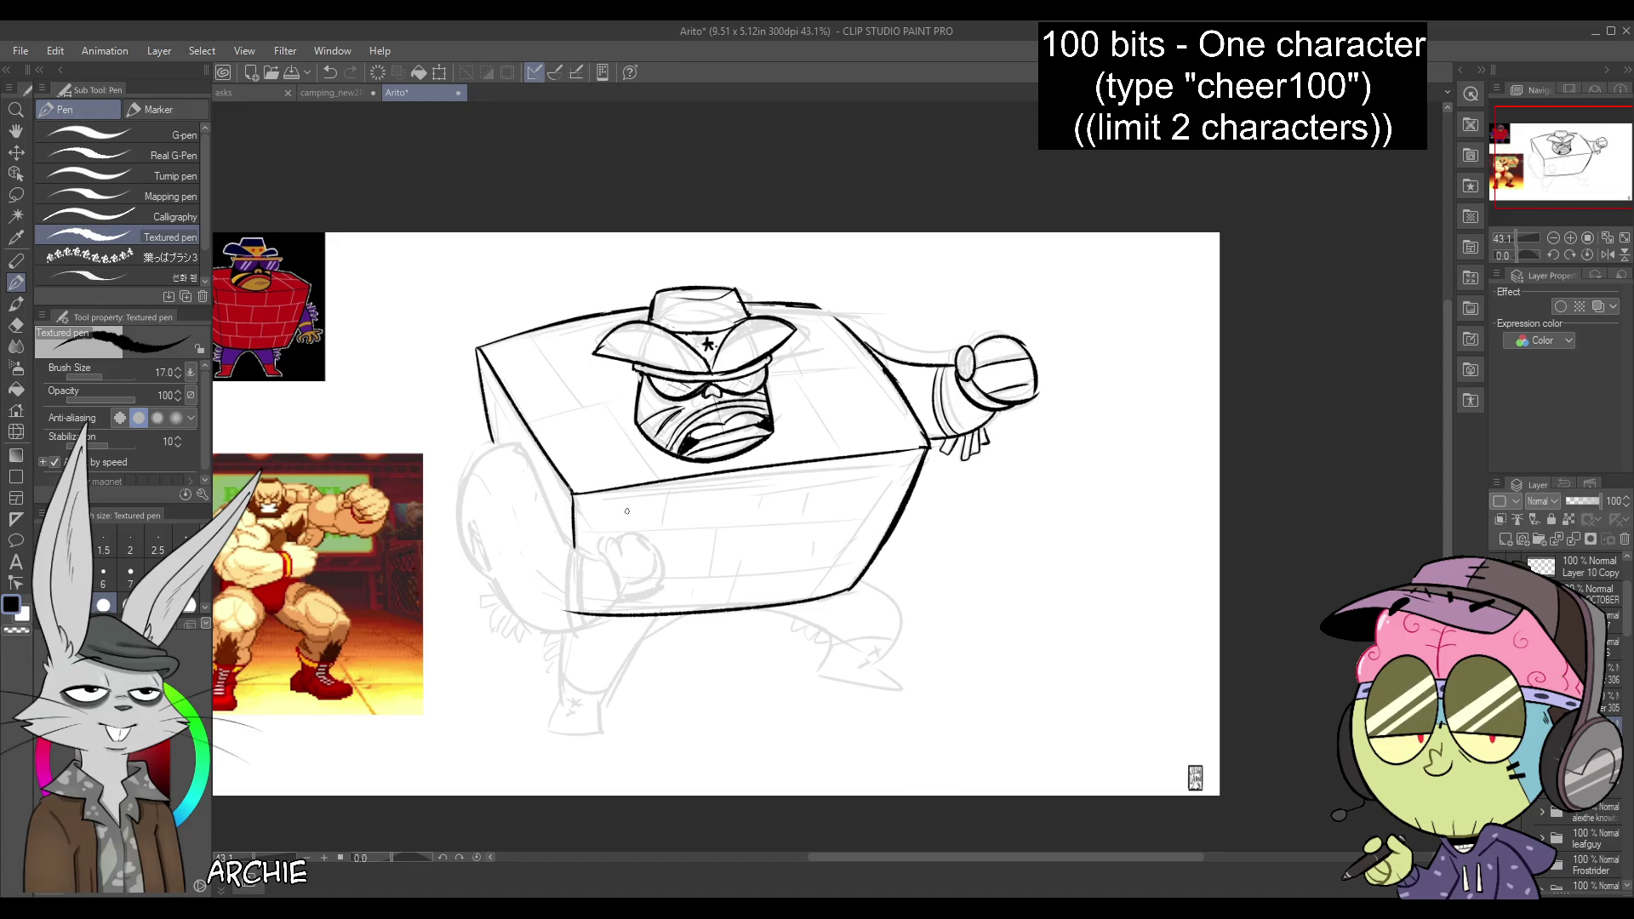
key(ctrl+z)
mouse_move(597, 555)
mouse_down()
mouse_move(645, 532)
mouse_move(570, 621)
mouse_up()
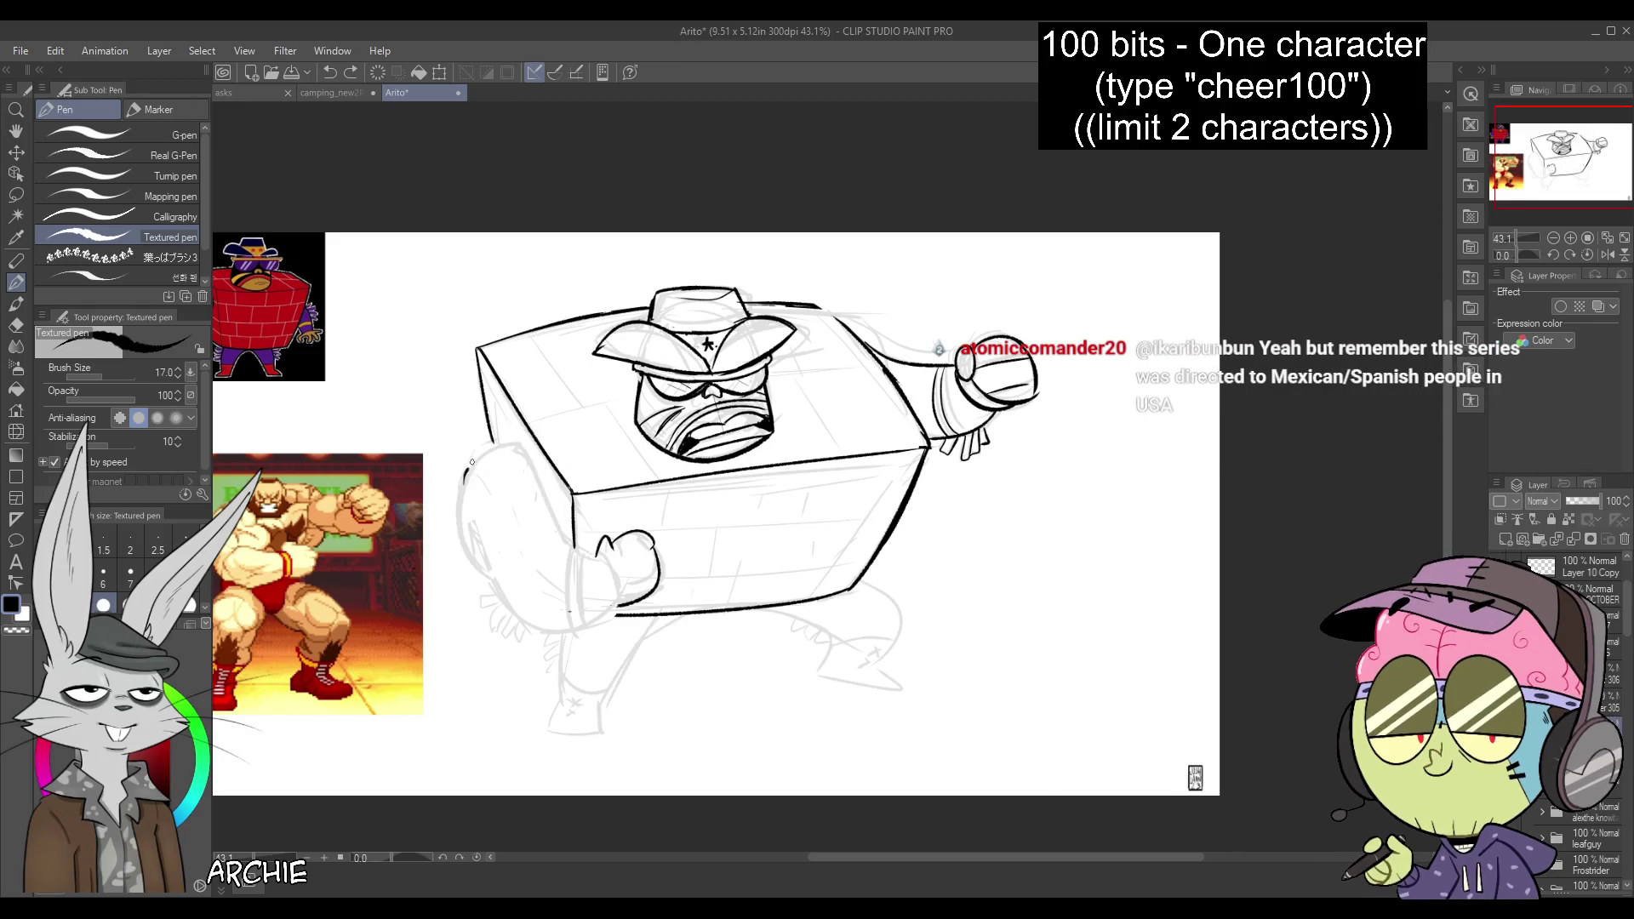
Raise the pen size to 20 and ink the bent left arm and fist
key(bracketright)
mouse_move(454, 503)
mouse_down()
mouse_move(487, 452)
mouse_move(526, 449)
mouse_move(572, 549)
mouse_up()
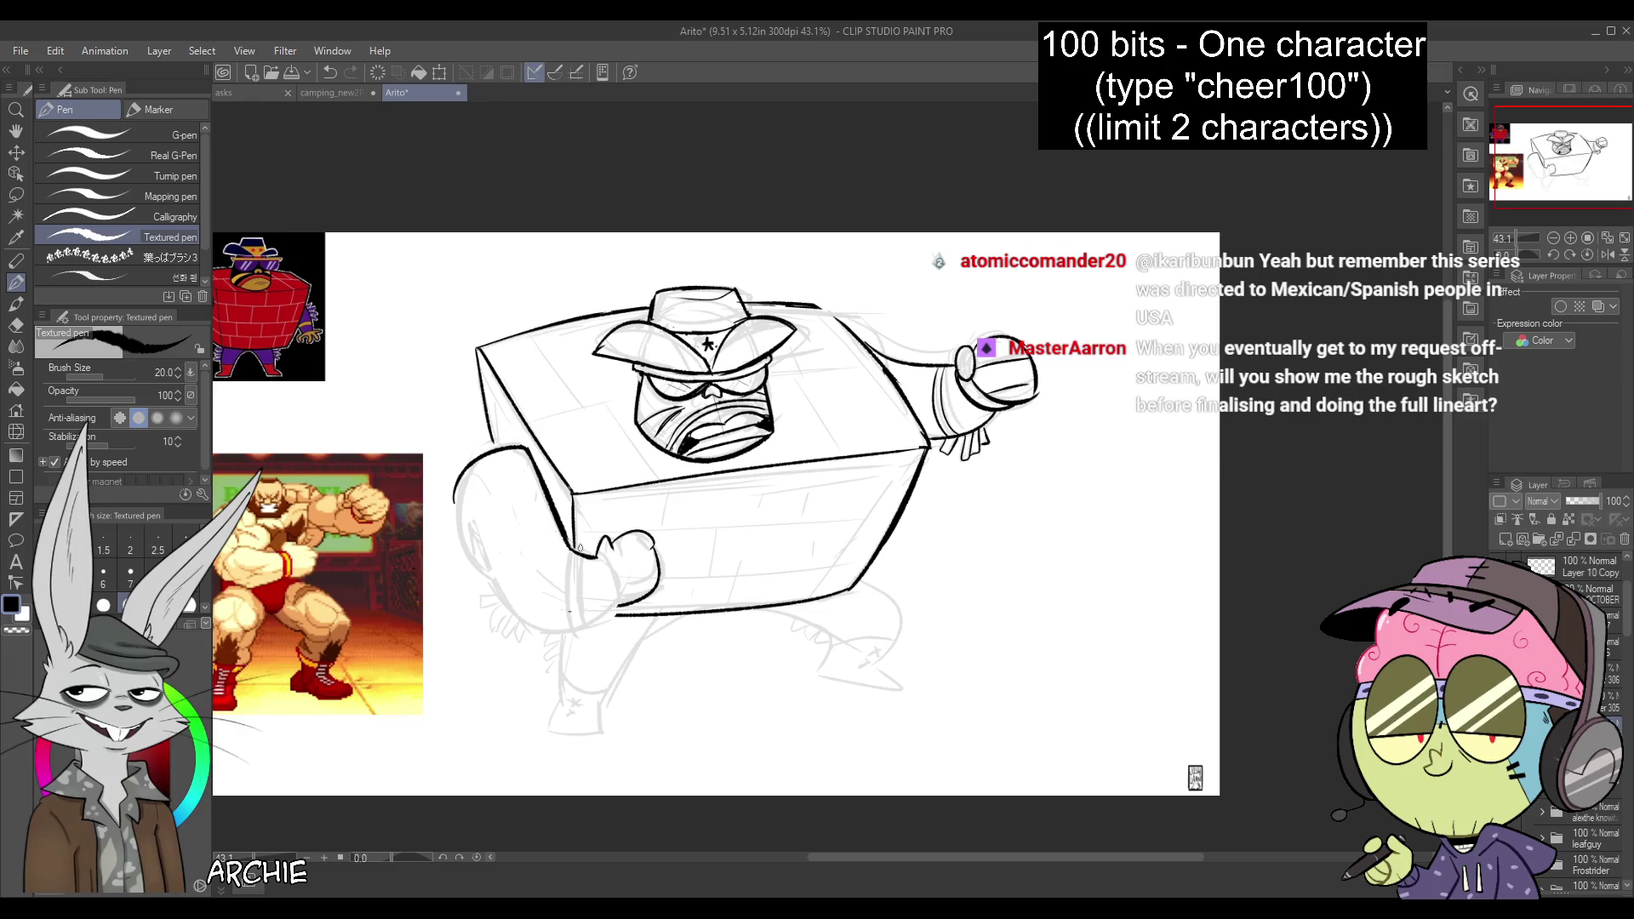
mouse_move(456, 489)
mouse_down()
mouse_move(557, 631)
mouse_move(595, 615)
mouse_move(576, 551)
mouse_up()
drag(562, 606, 572, 546)
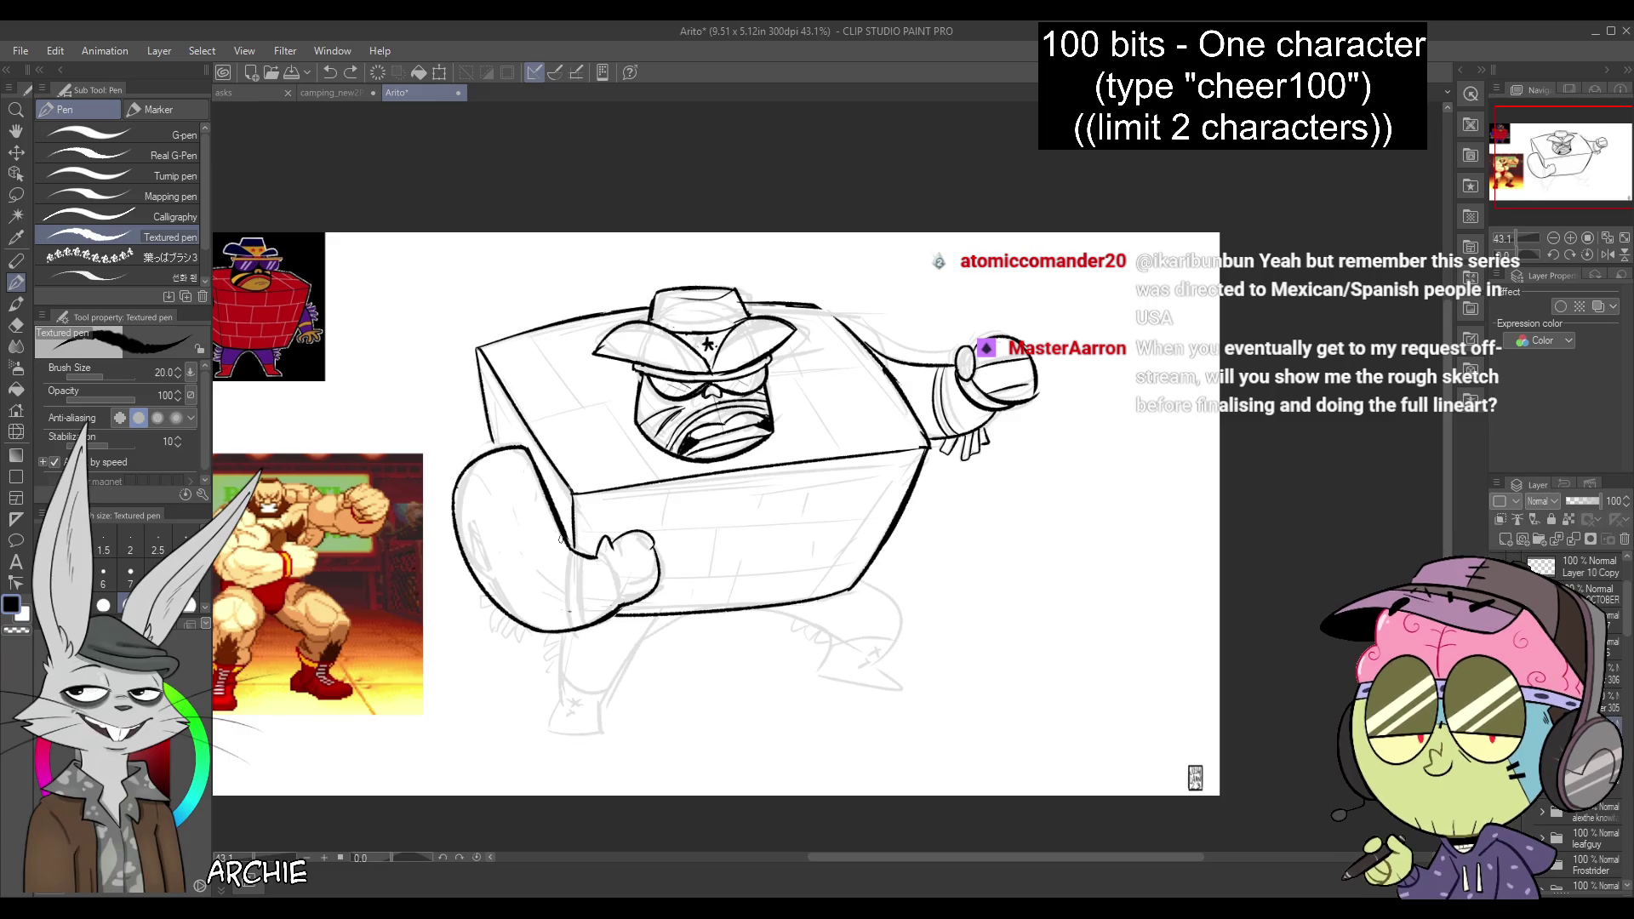
drag(570, 543, 539, 630)
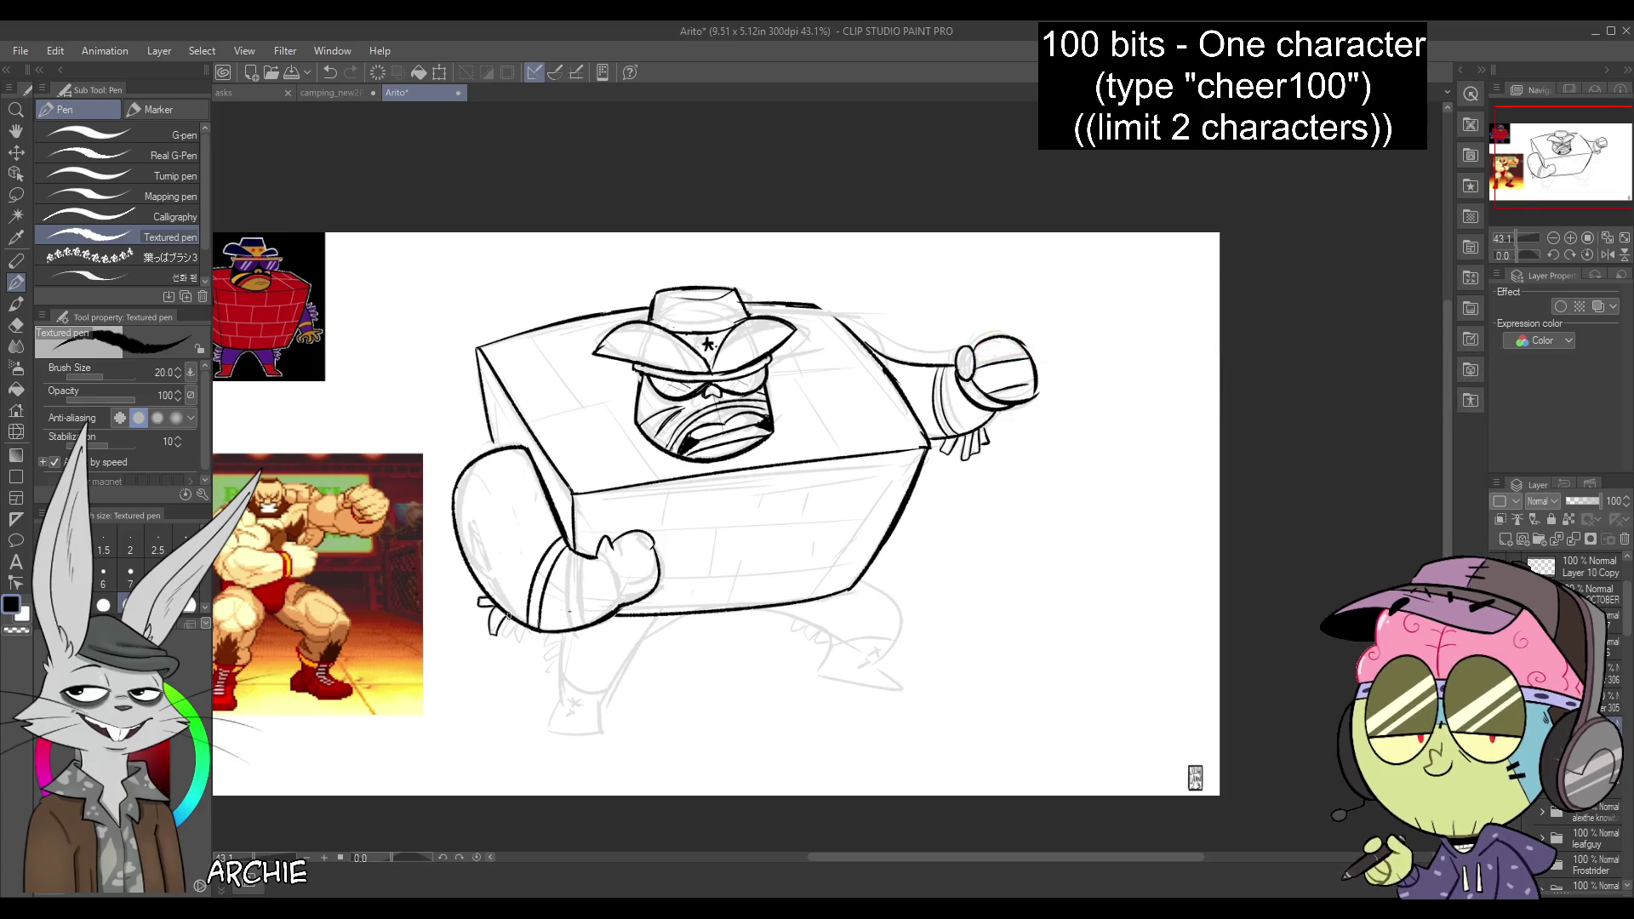
drag(563, 632, 559, 681)
Ink the leg contours and the right foot's toe and sole, then mirror the view
drag(667, 618, 603, 705)
key(ctrl+z)
drag(667, 618, 603, 696)
key(ctrl+z)
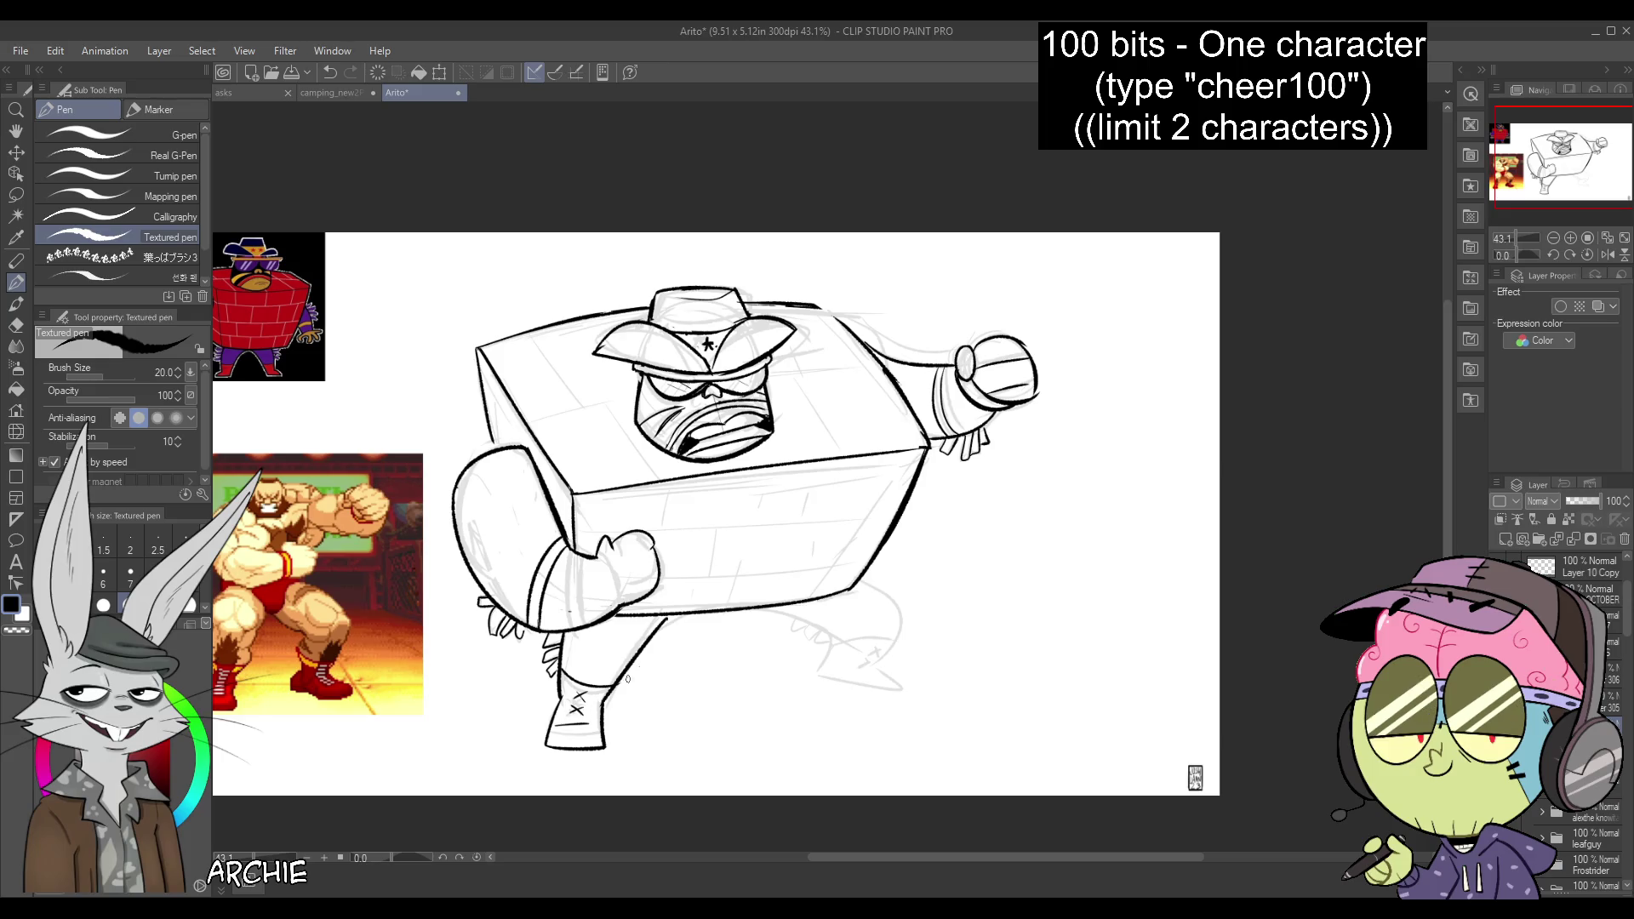
drag(784, 616, 812, 672)
mouse_move(858, 585)
mouse_down()
mouse_move(865, 668)
mouse_move(915, 694)
mouse_up()
drag(812, 675, 911, 700)
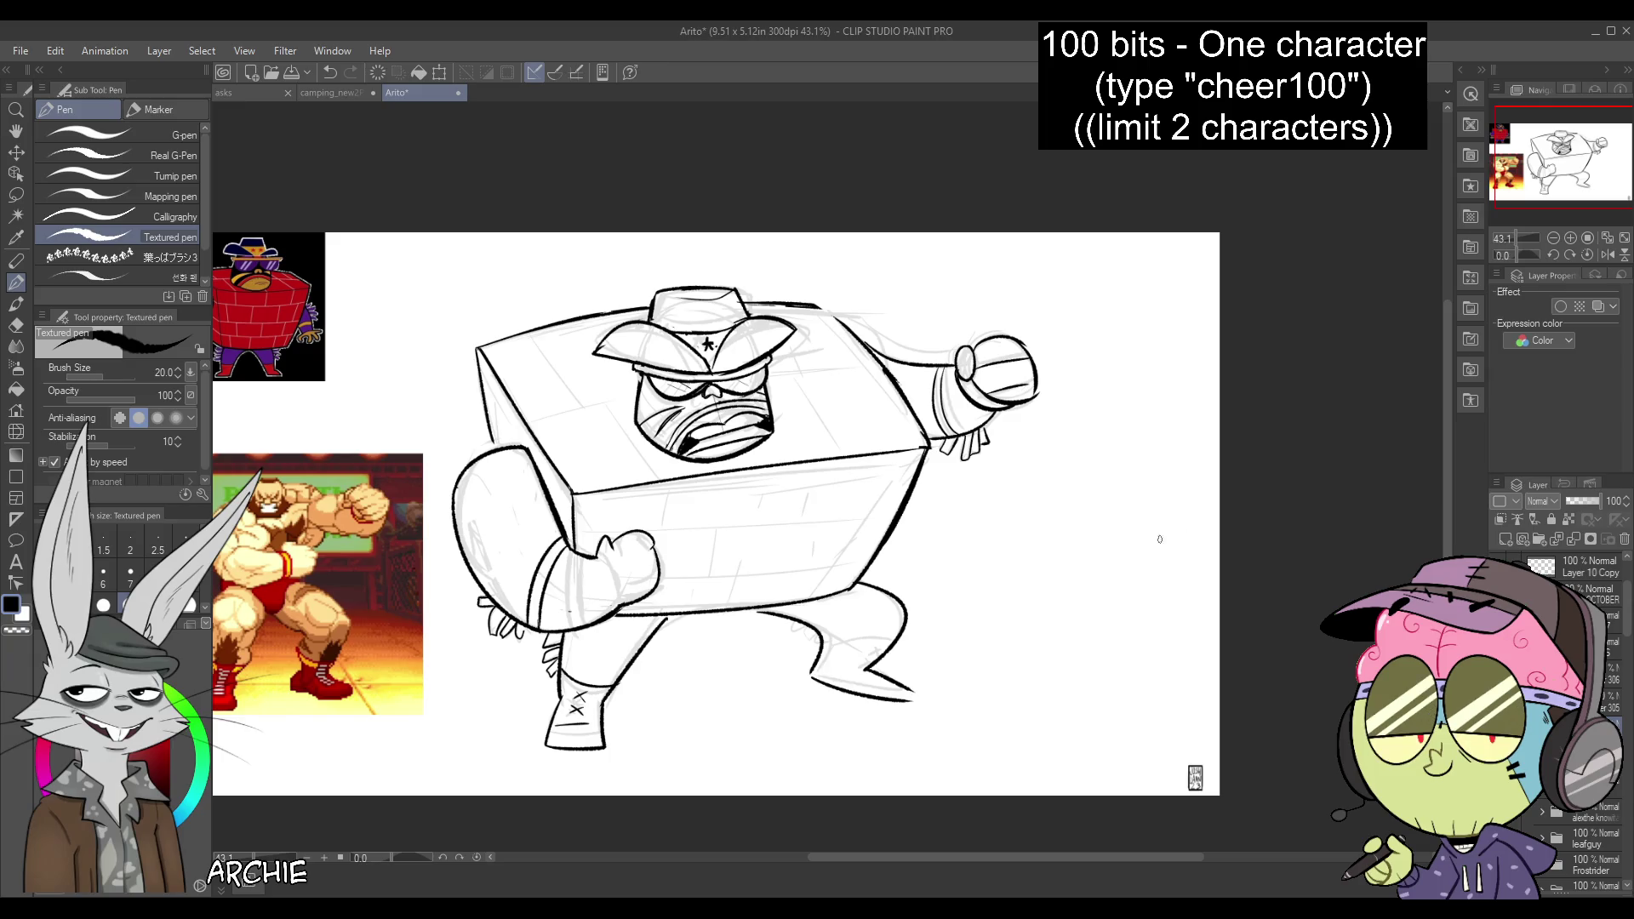
click(1608, 254)
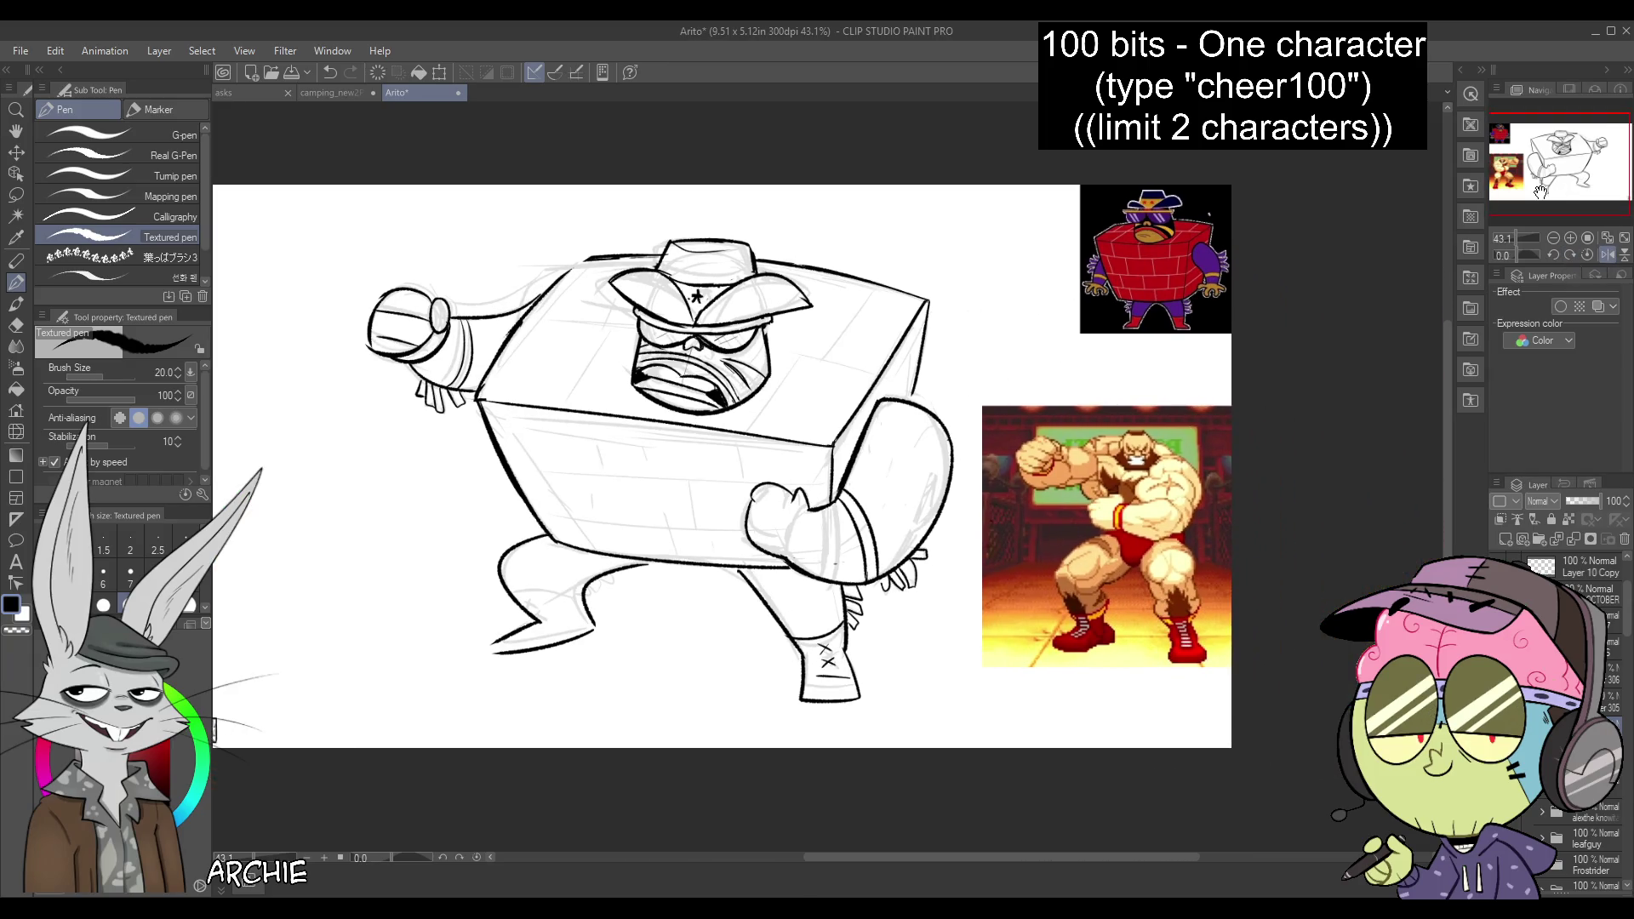
Ink the left boot's sole, the leg's front contour and ankle details in the mirrored view
mouse_move(497, 648)
mouse_down()
mouse_move(589, 629)
mouse_move(510, 601)
mouse_up()
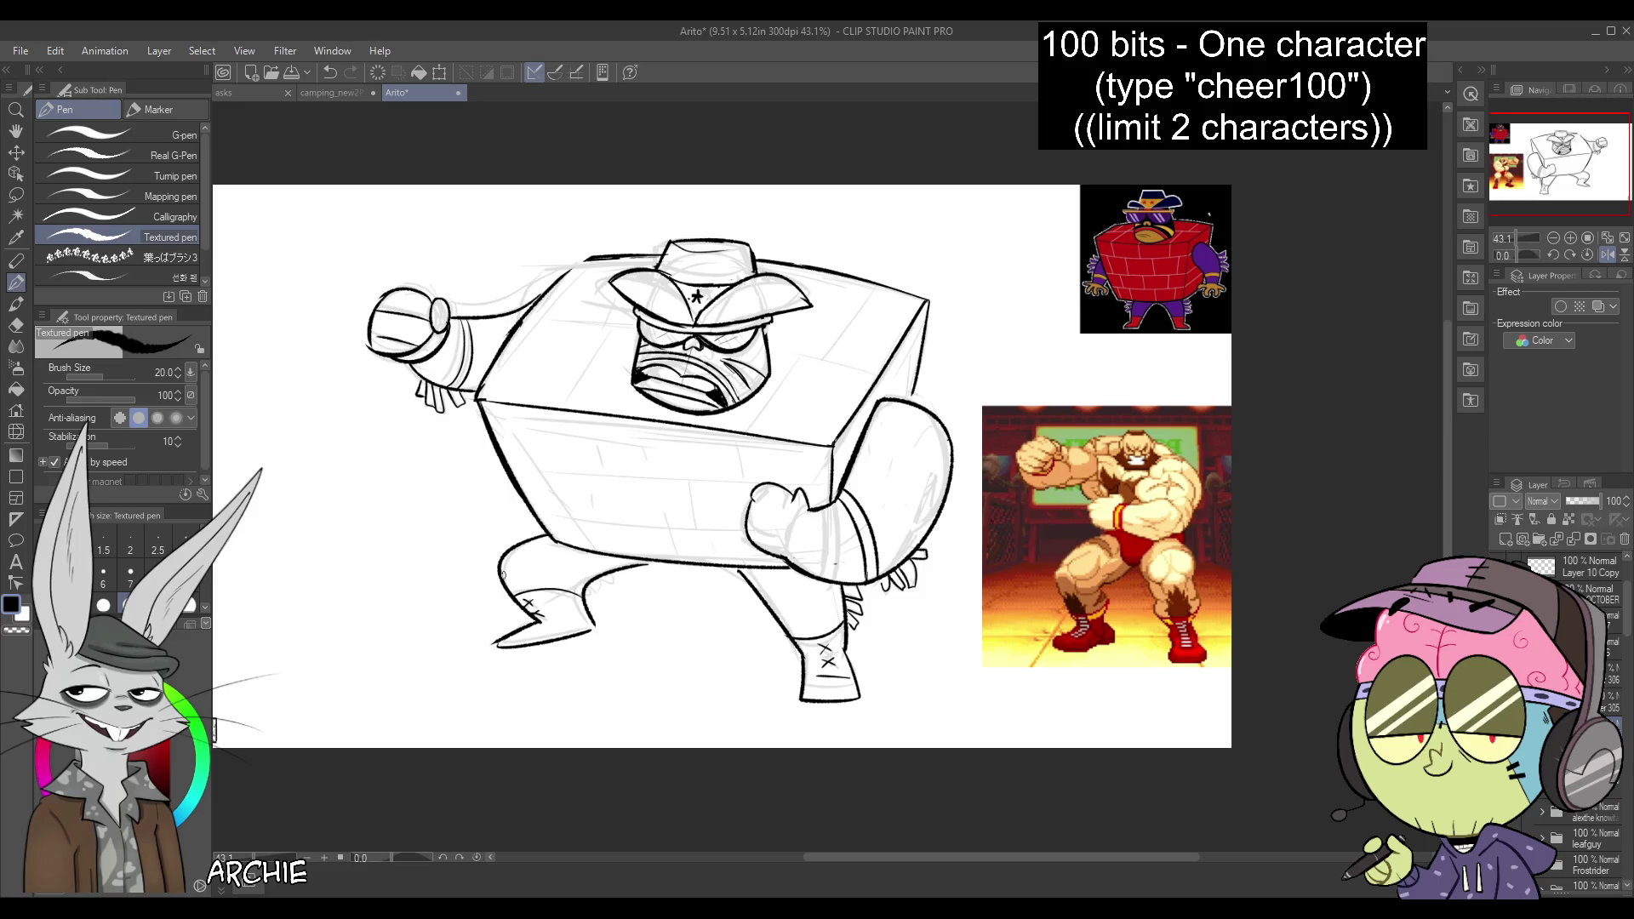
drag(522, 541, 509, 596)
drag(608, 576, 604, 590)
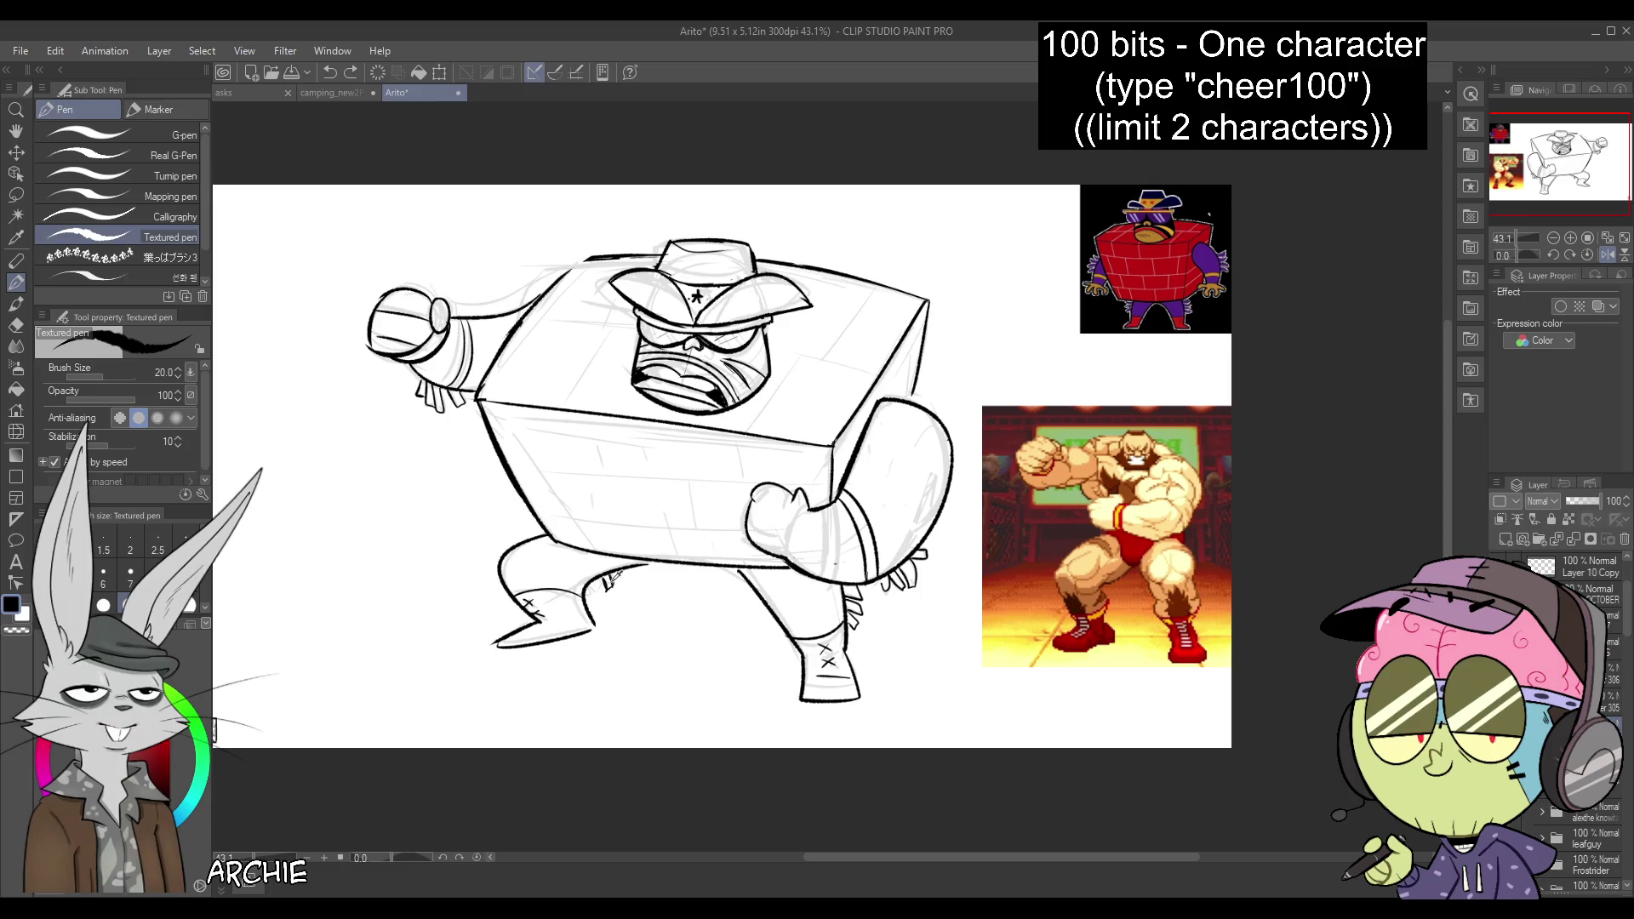
drag(609, 573, 614, 581)
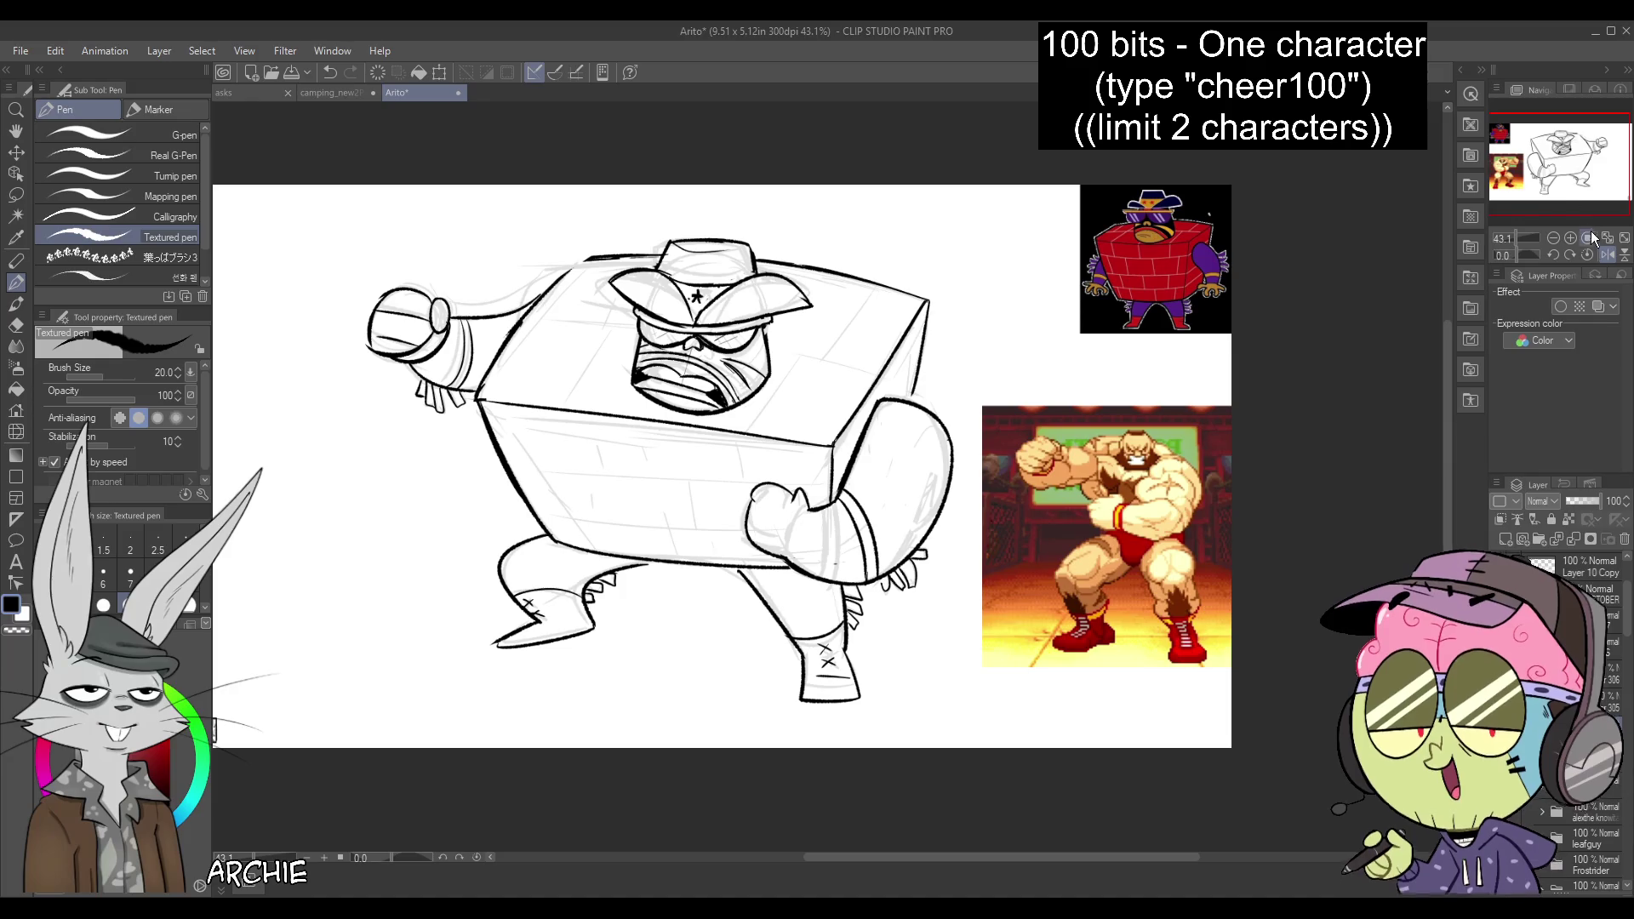
Restore the unmirrored view, darken the box's left edge, and nudge the left foot with a lasso selection
click(1607, 255)
mouse_move(1588, 174)
mouse_down()
mouse_move(1612, 172)
mouse_move(1598, 164)
mouse_up()
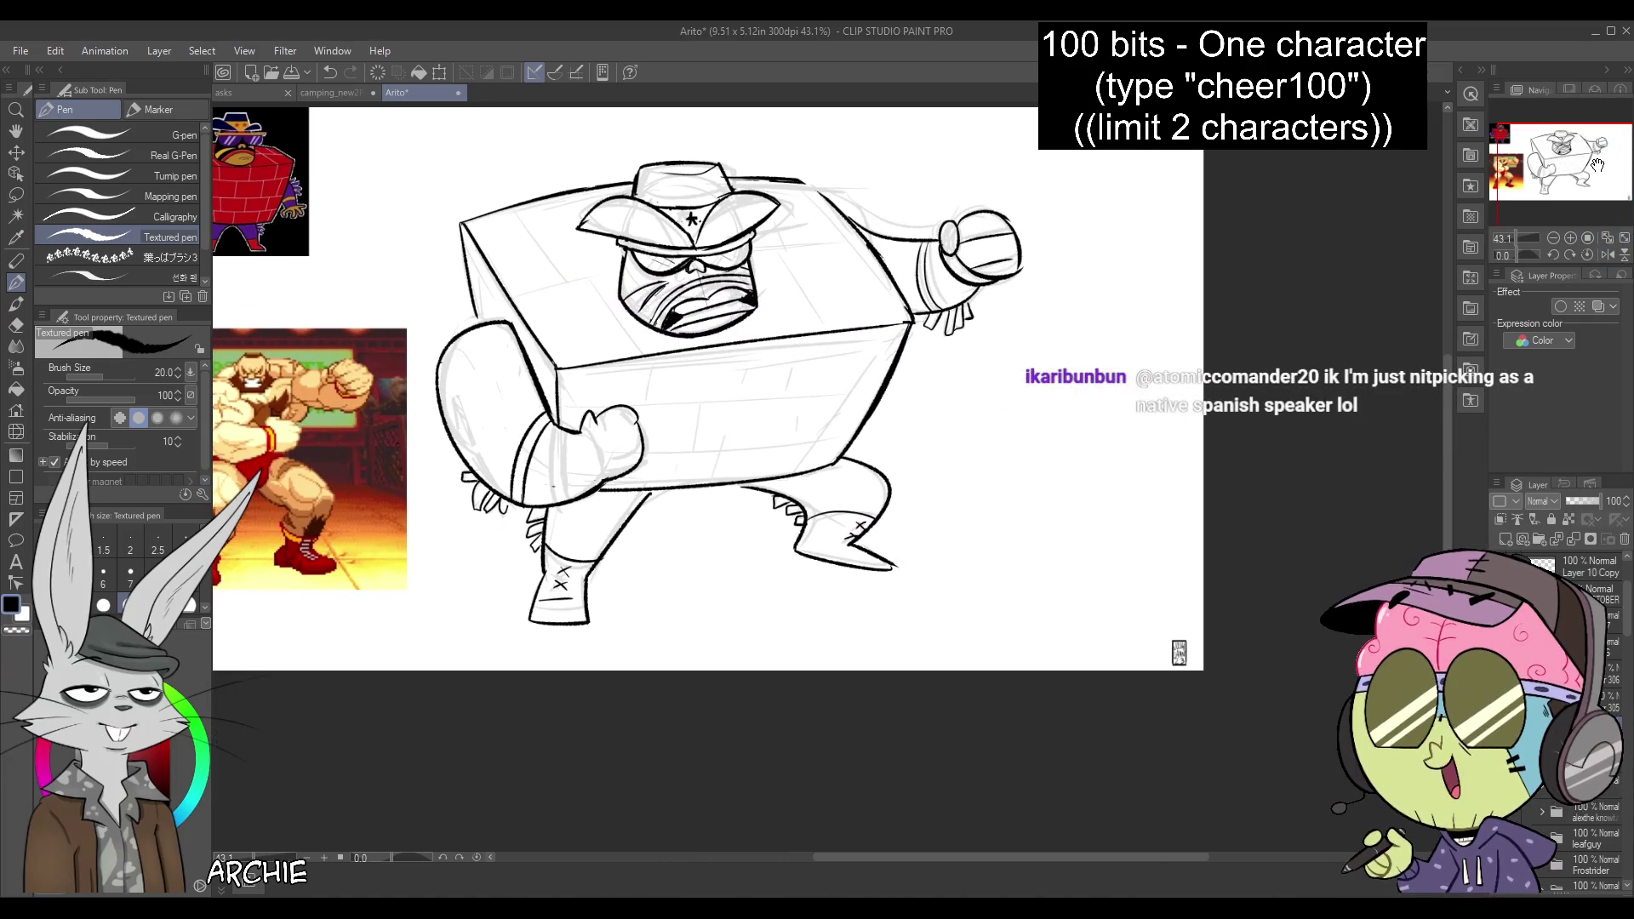
drag(459, 225, 477, 323)
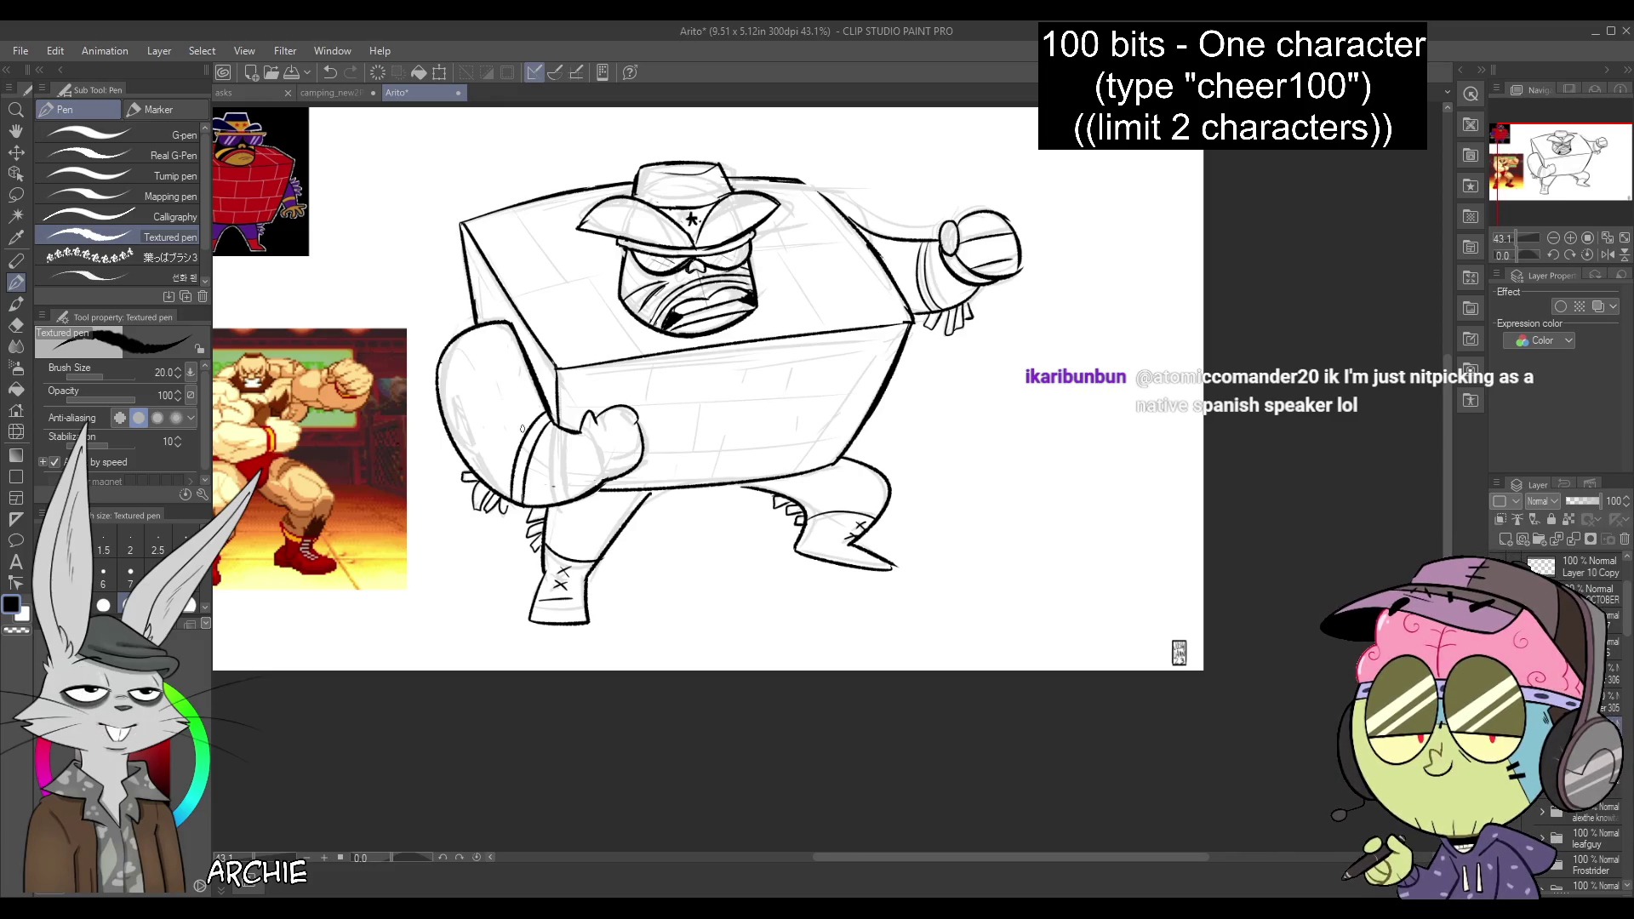
key(m)
mouse_move(595, 587)
mouse_down()
mouse_move(508, 623)
mouse_move(614, 596)
mouse_move(582, 622)
mouse_up()
key(k)
key(ctrl+d)
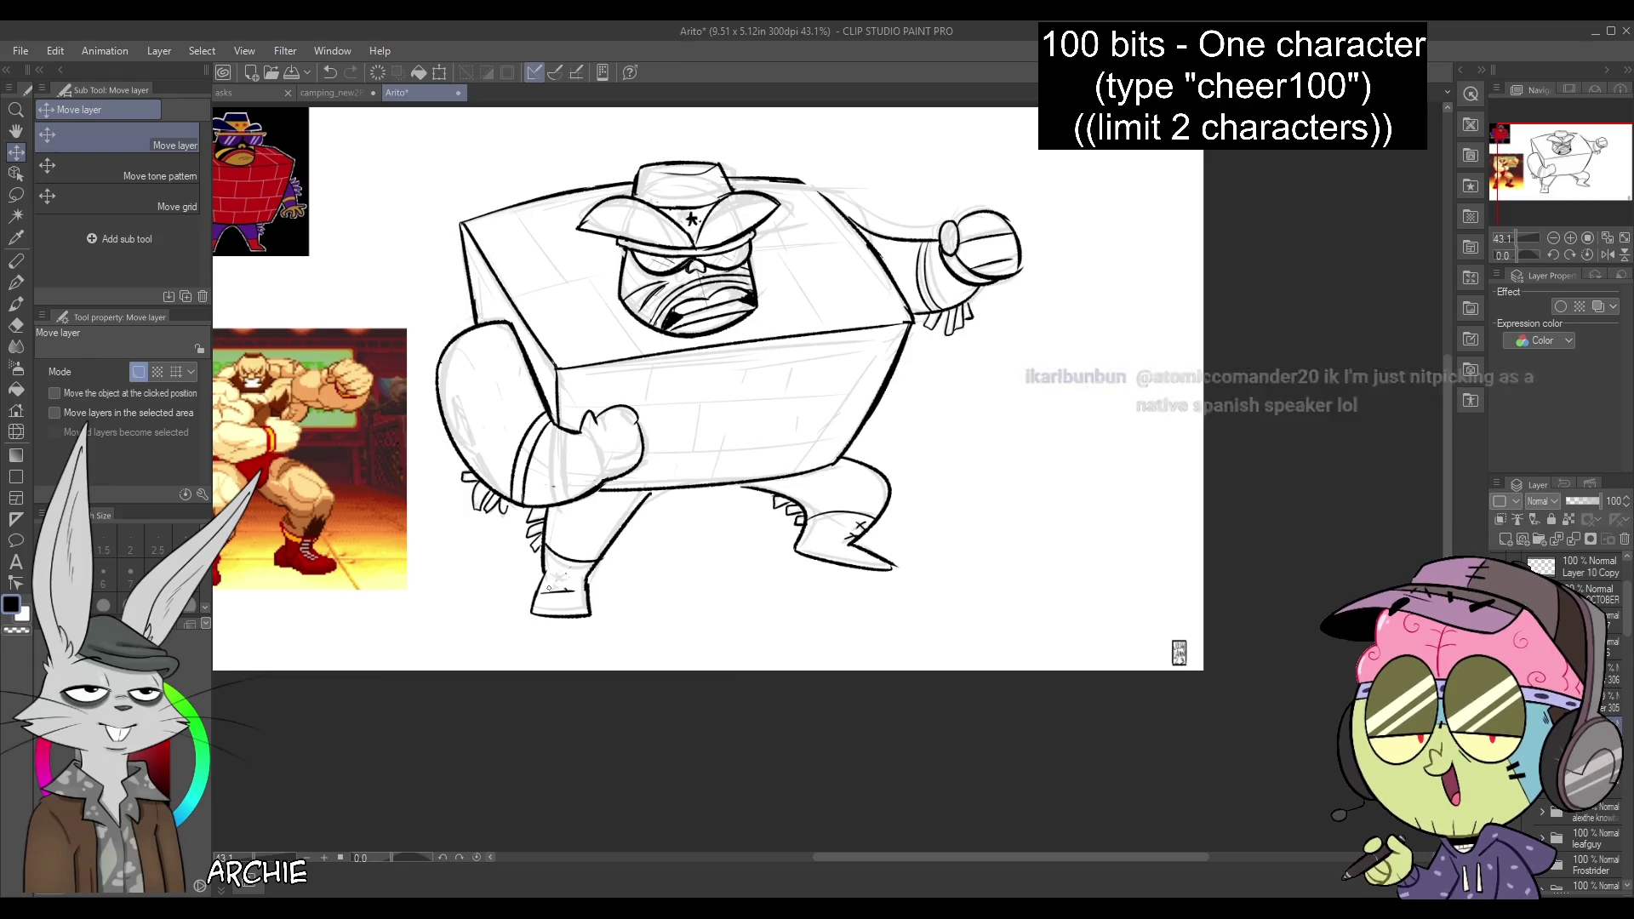
key(p)
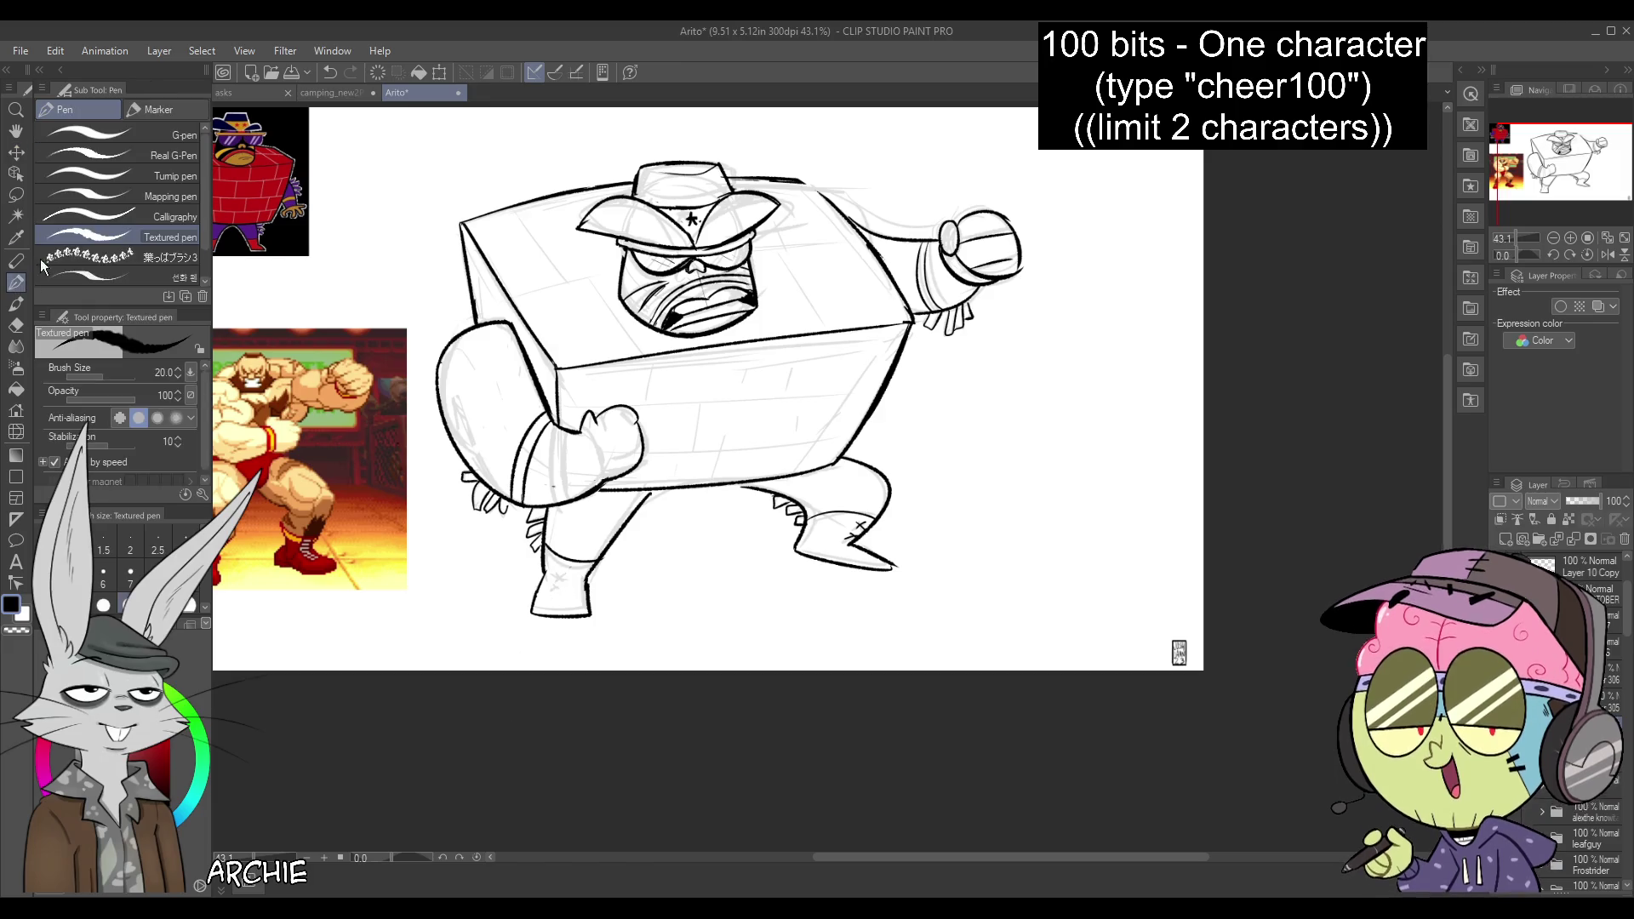
Draw the lace cross on the left boot and ink the box's top-left edge
mouse_move(559, 566)
mouse_down()
mouse_move(578, 591)
mouse_move(541, 584)
mouse_up()
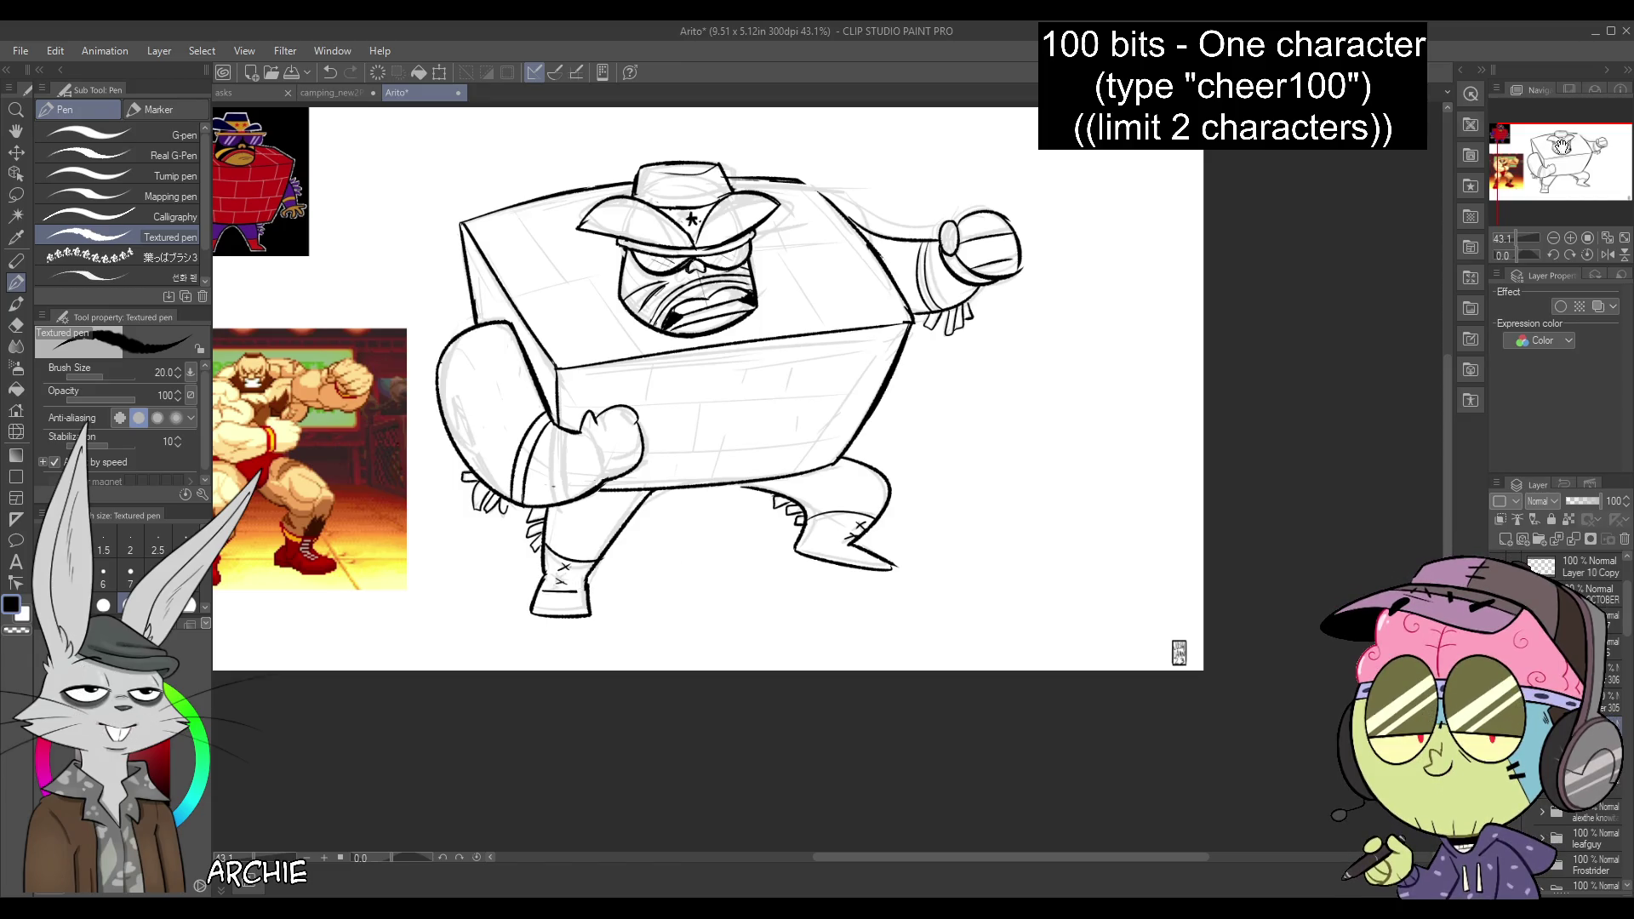
drag(1563, 146, 1569, 139)
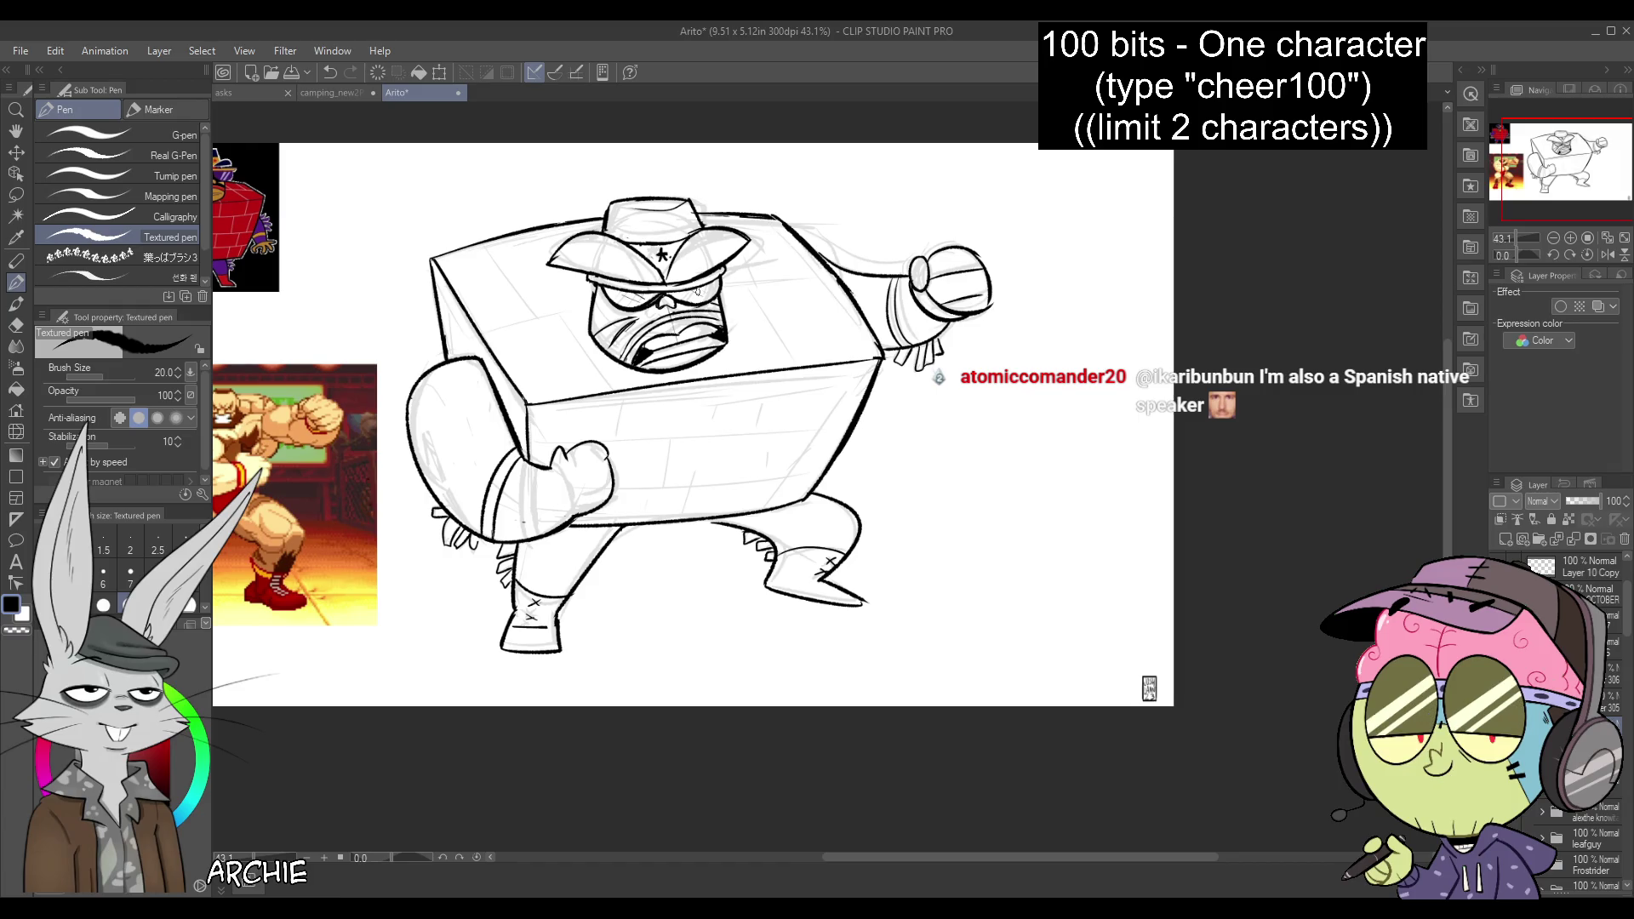
drag(481, 240, 529, 311)
key(ctrl+z)
drag(487, 242, 528, 310)
mouse_move(486, 241)
mouse_down()
mouse_move(535, 317)
mouse_move(518, 322)
mouse_up()
Ink the horizontal brick lines, lower edge and vertical joints across the box body
drag(525, 442, 832, 427)
key(ctrl+z)
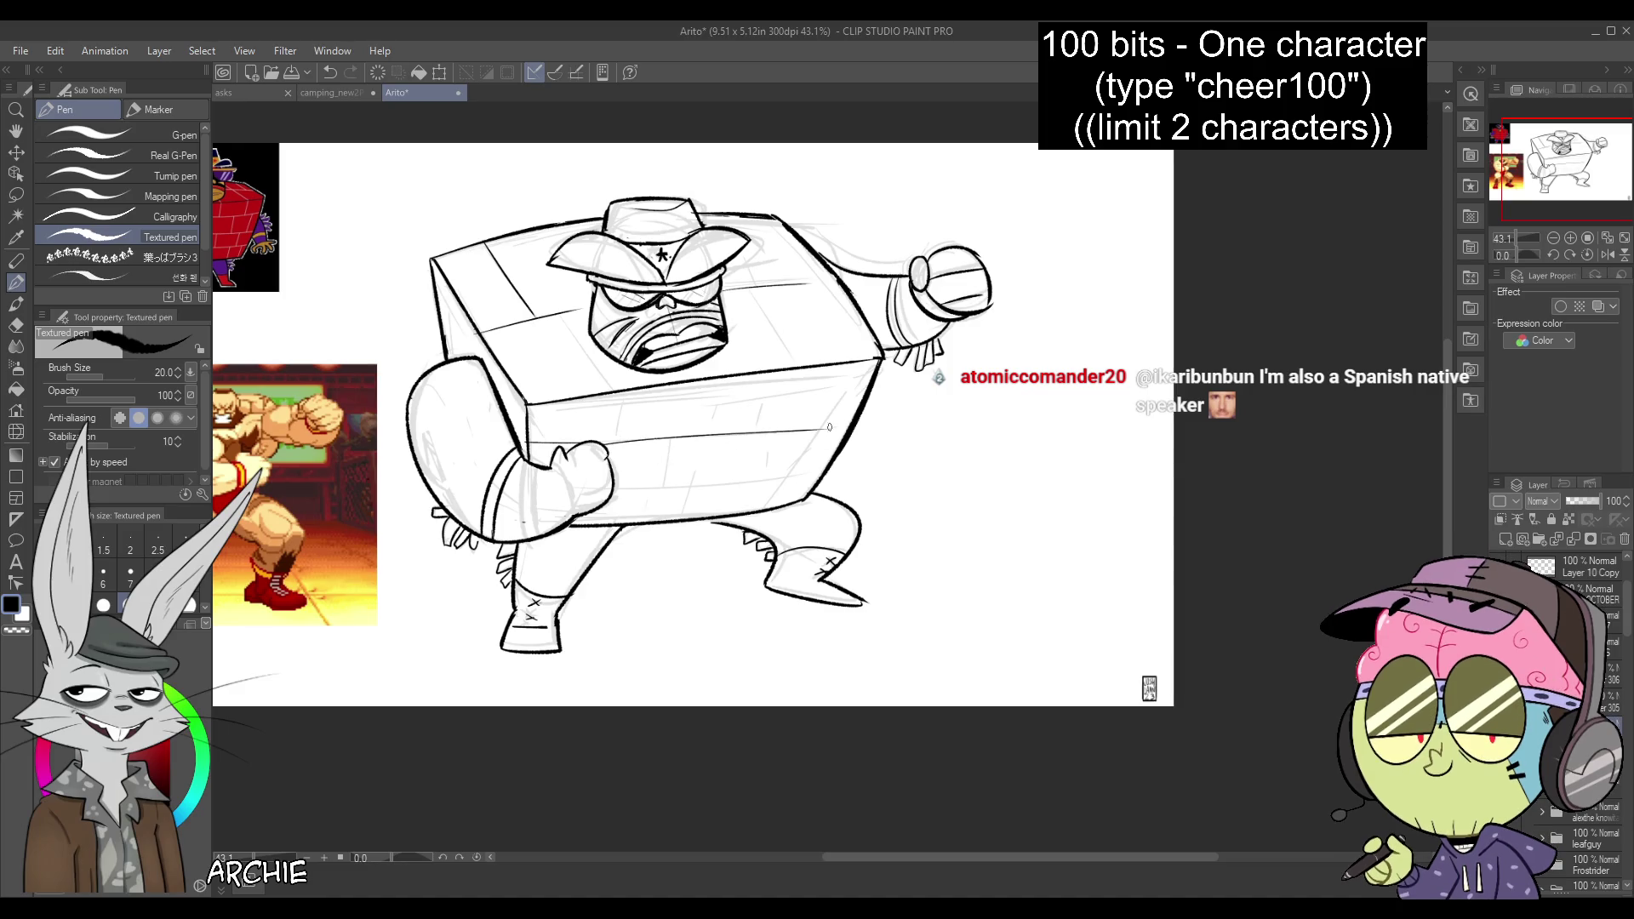
drag(630, 481, 822, 462)
drag(582, 513, 782, 501)
mouse_move(609, 395)
mouse_down()
mouse_move(607, 441)
mouse_move(669, 480)
mouse_up()
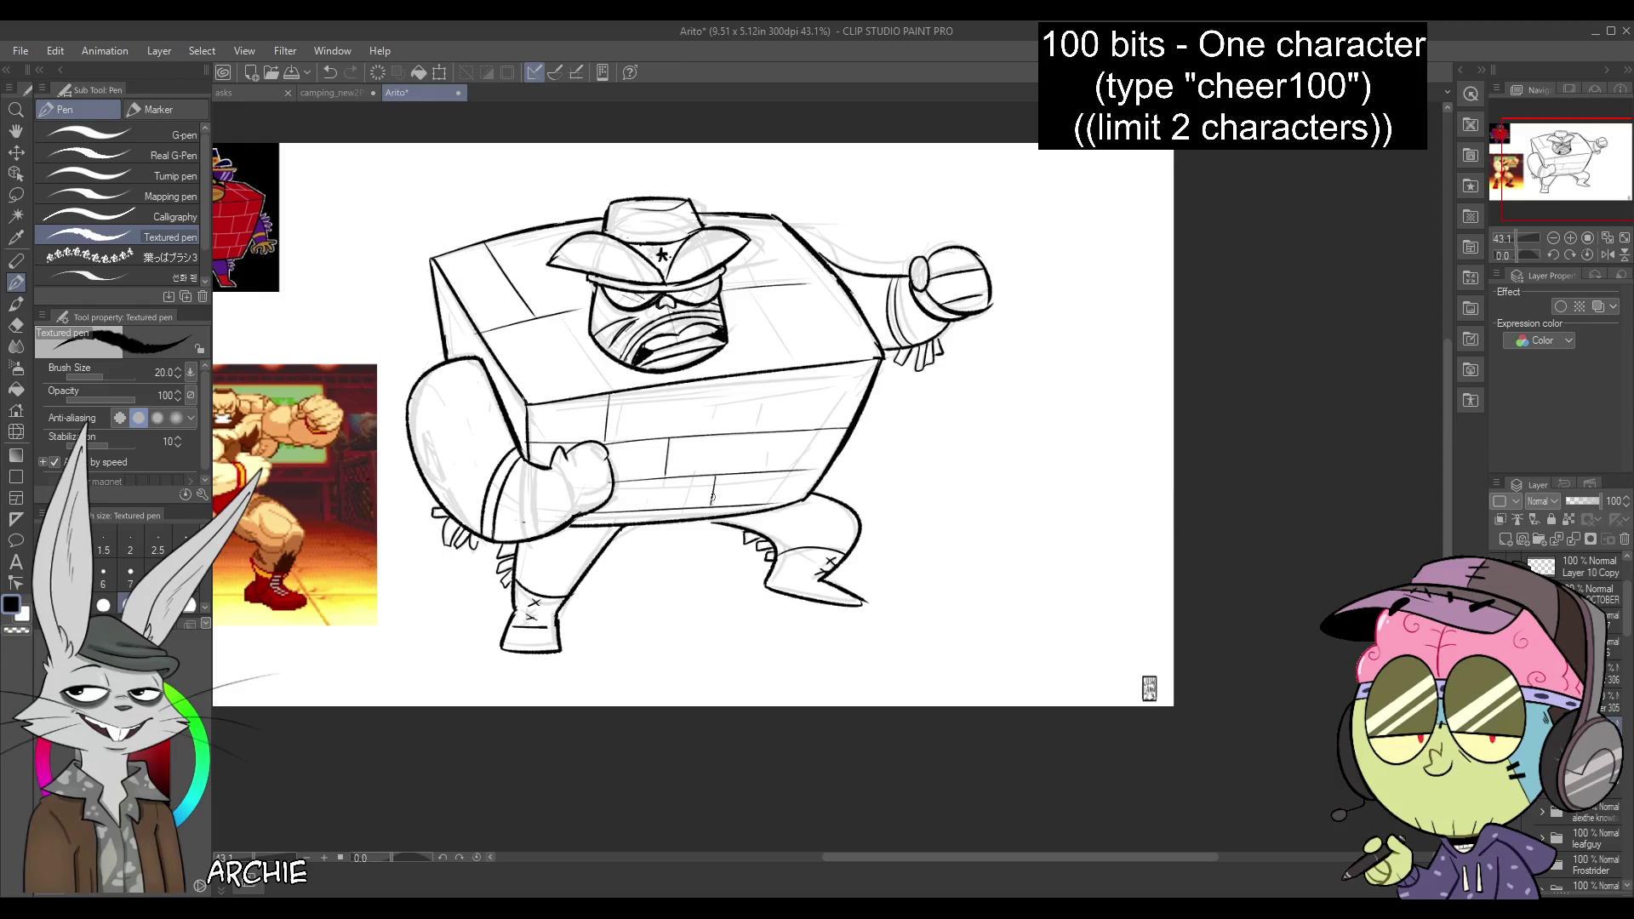
Ink brick joints on the box's right side and brick lines across its top
drag(806, 363, 797, 420)
drag(789, 504, 798, 473)
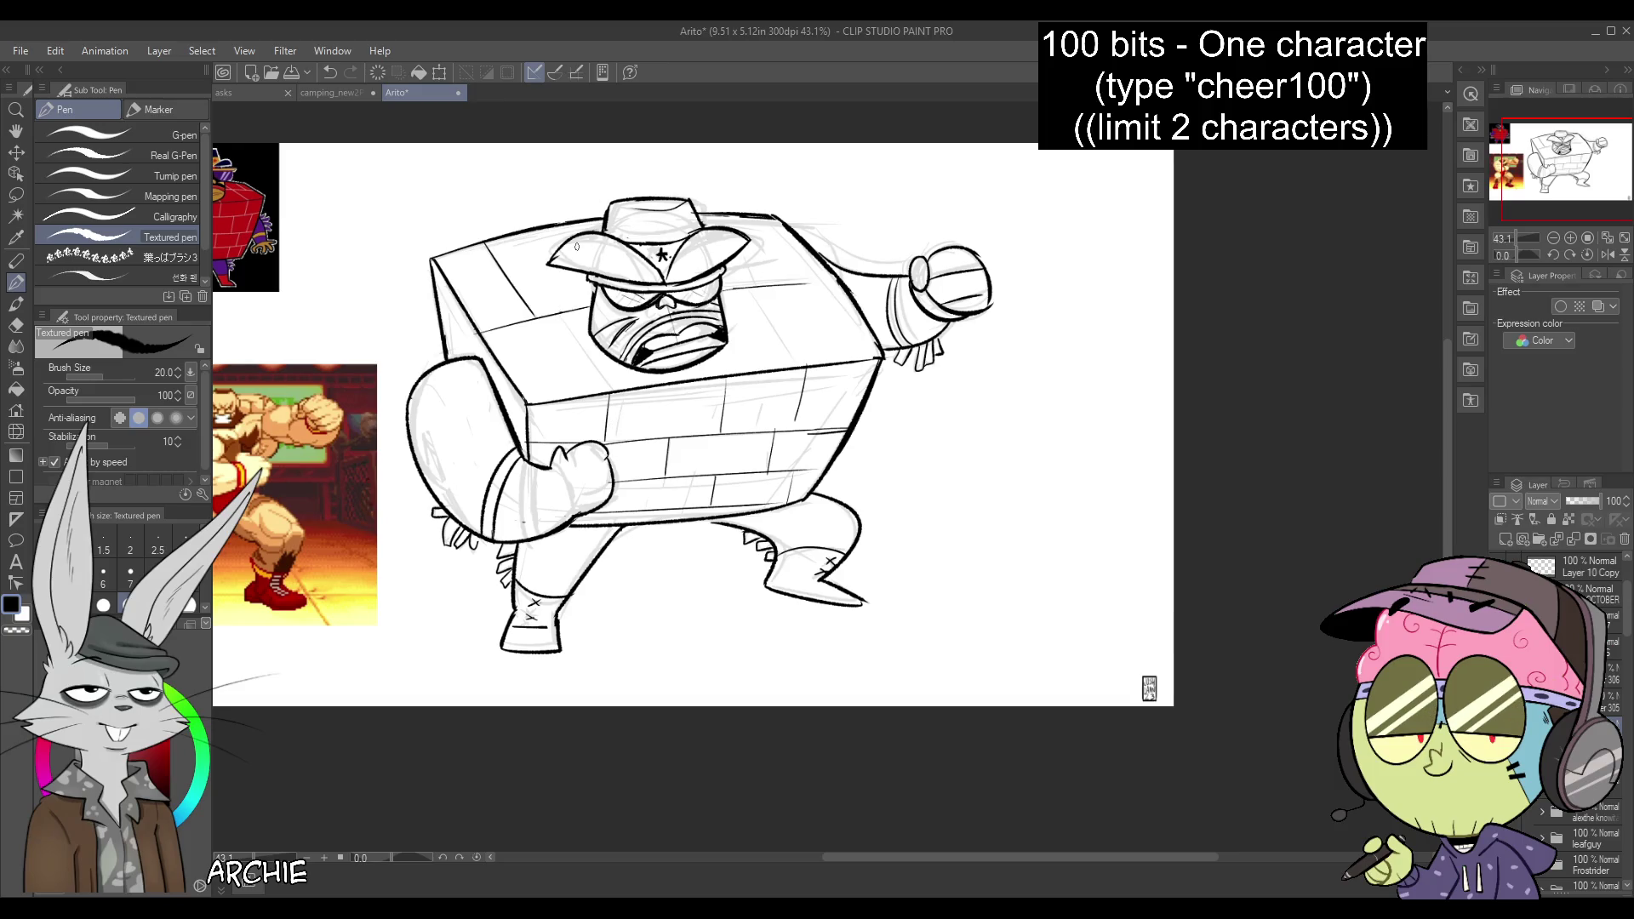
drag(562, 318, 615, 386)
mouse_move(745, 219)
mouse_down()
mouse_move(789, 287)
mouse_move(817, 281)
mouse_up()
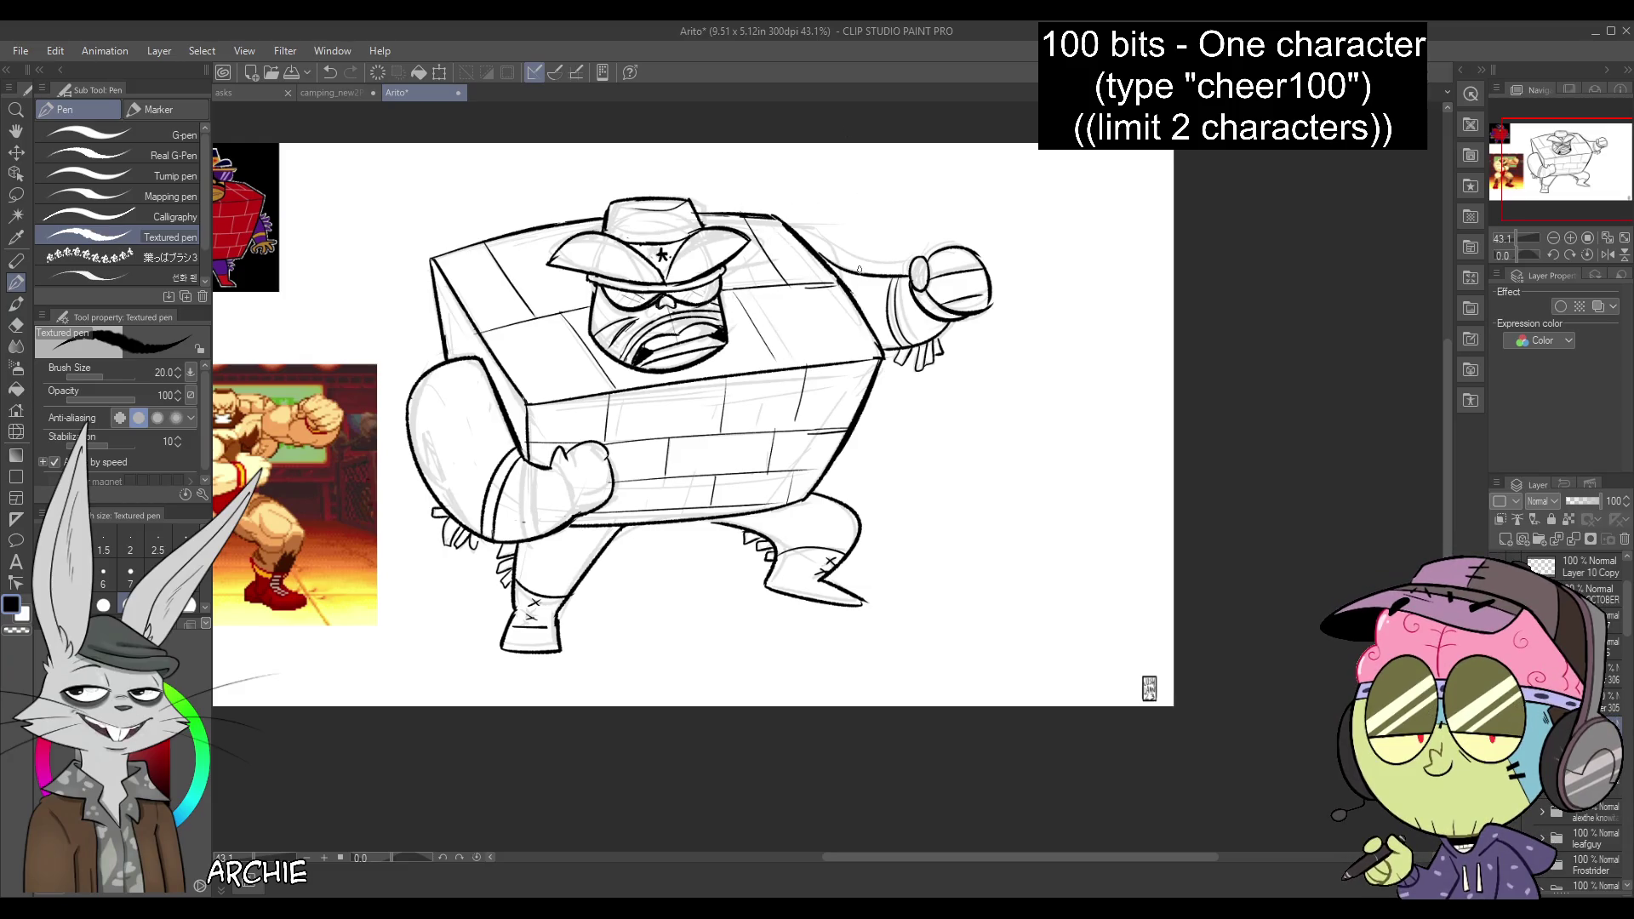
scroll(1510, 234, down, 5)
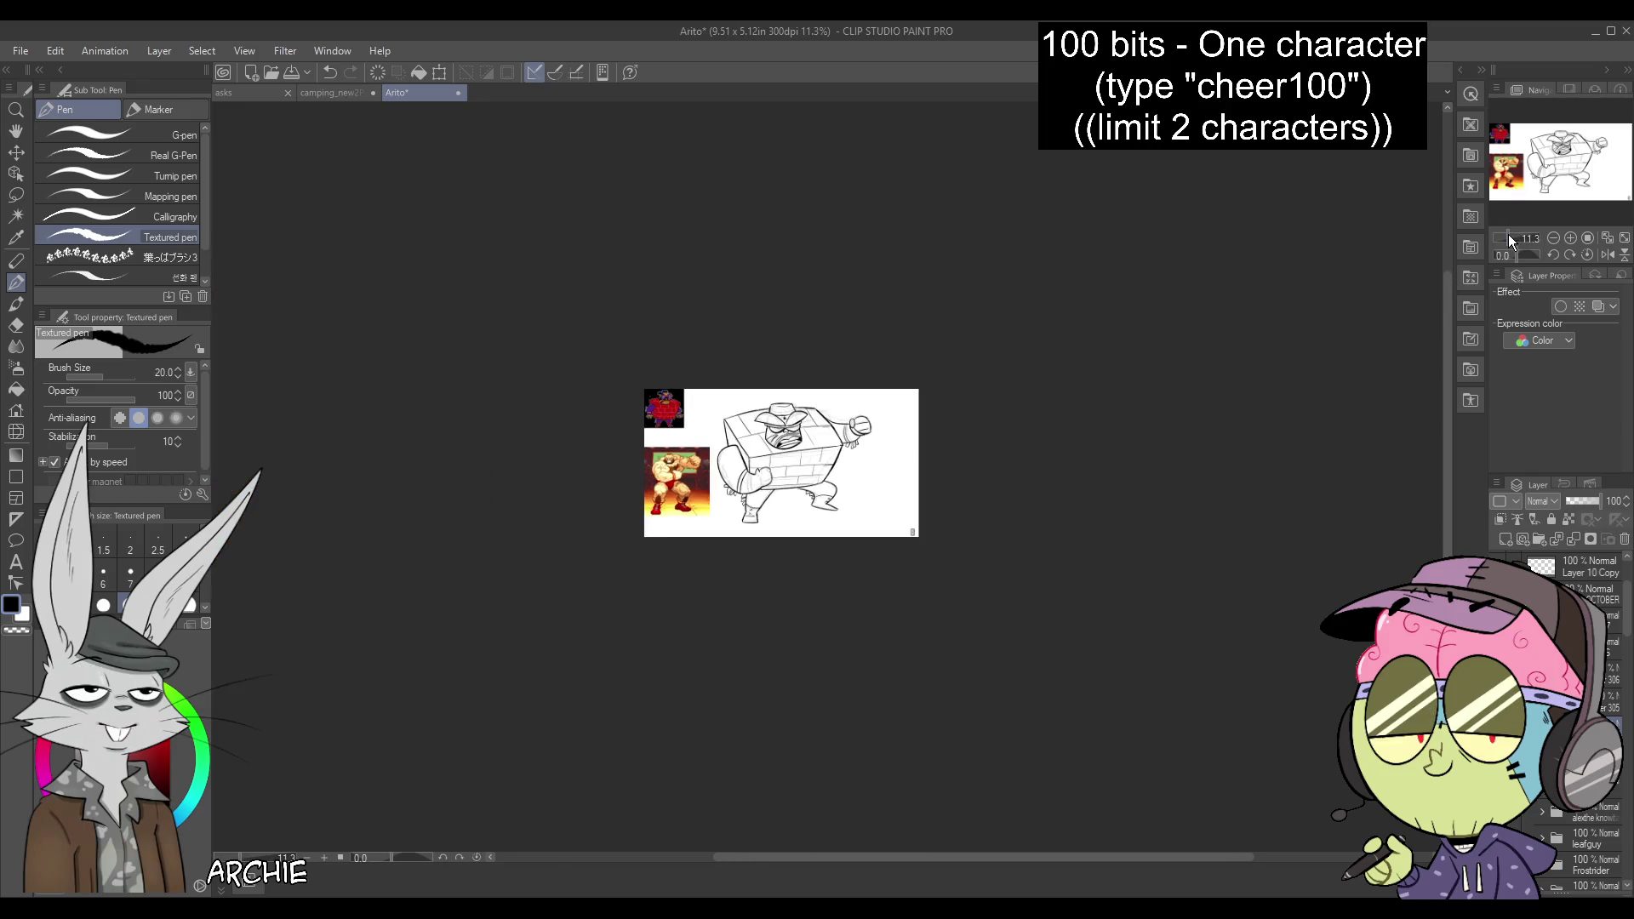
Hide the rough sketch lines and check other layers so only the black lineart shows
scroll(1512, 235, up, 3)
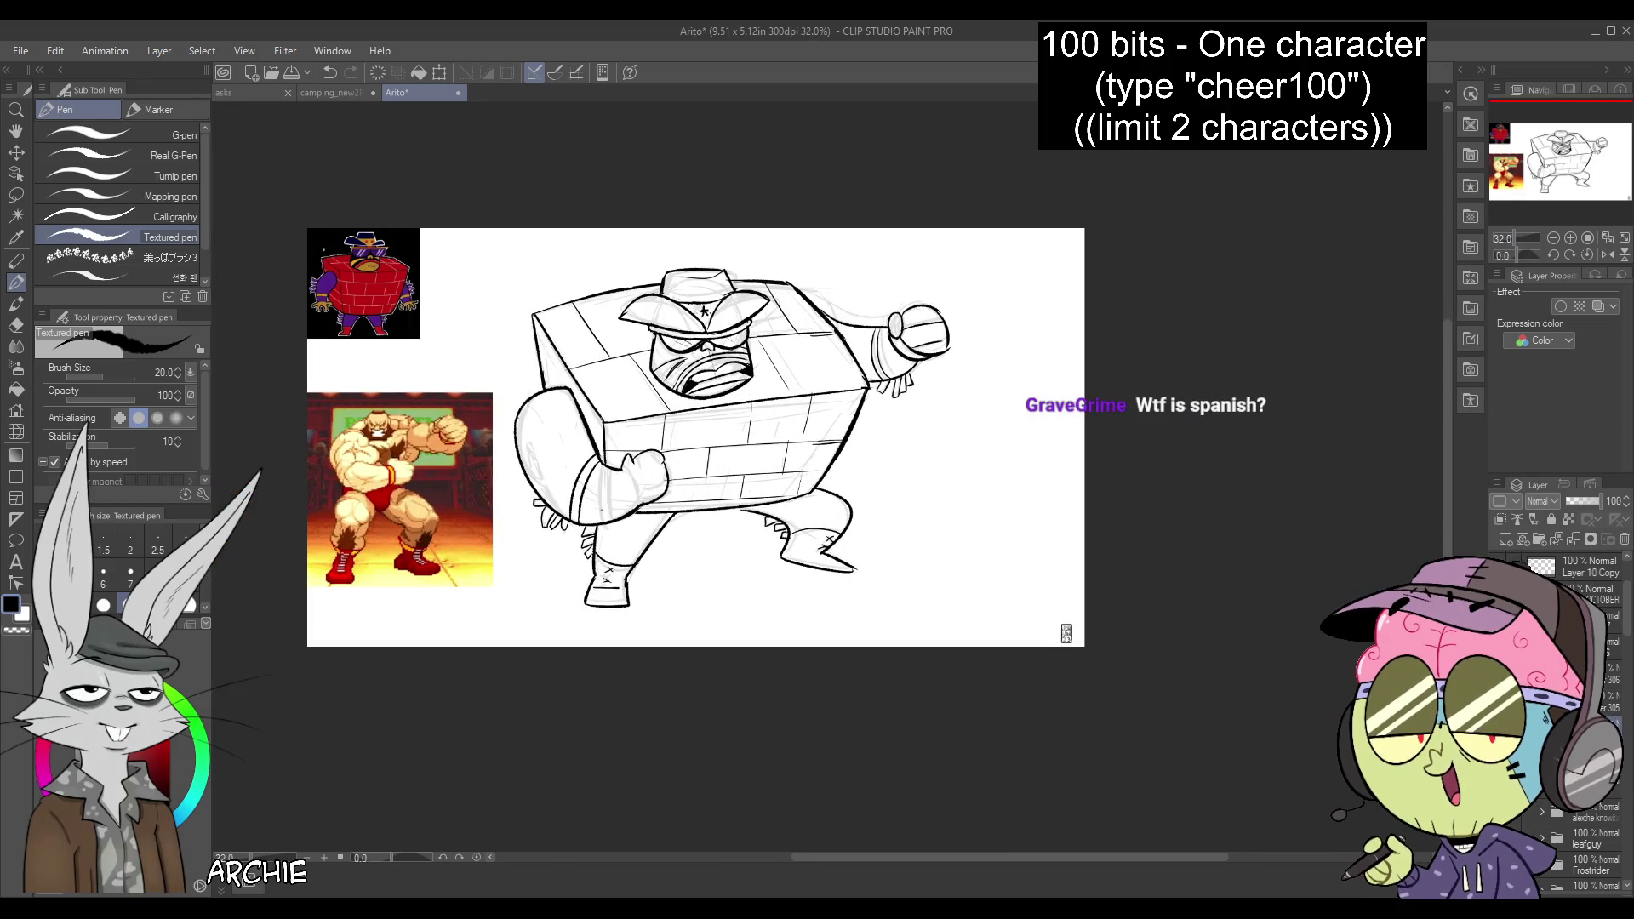
key(ctrl+z)
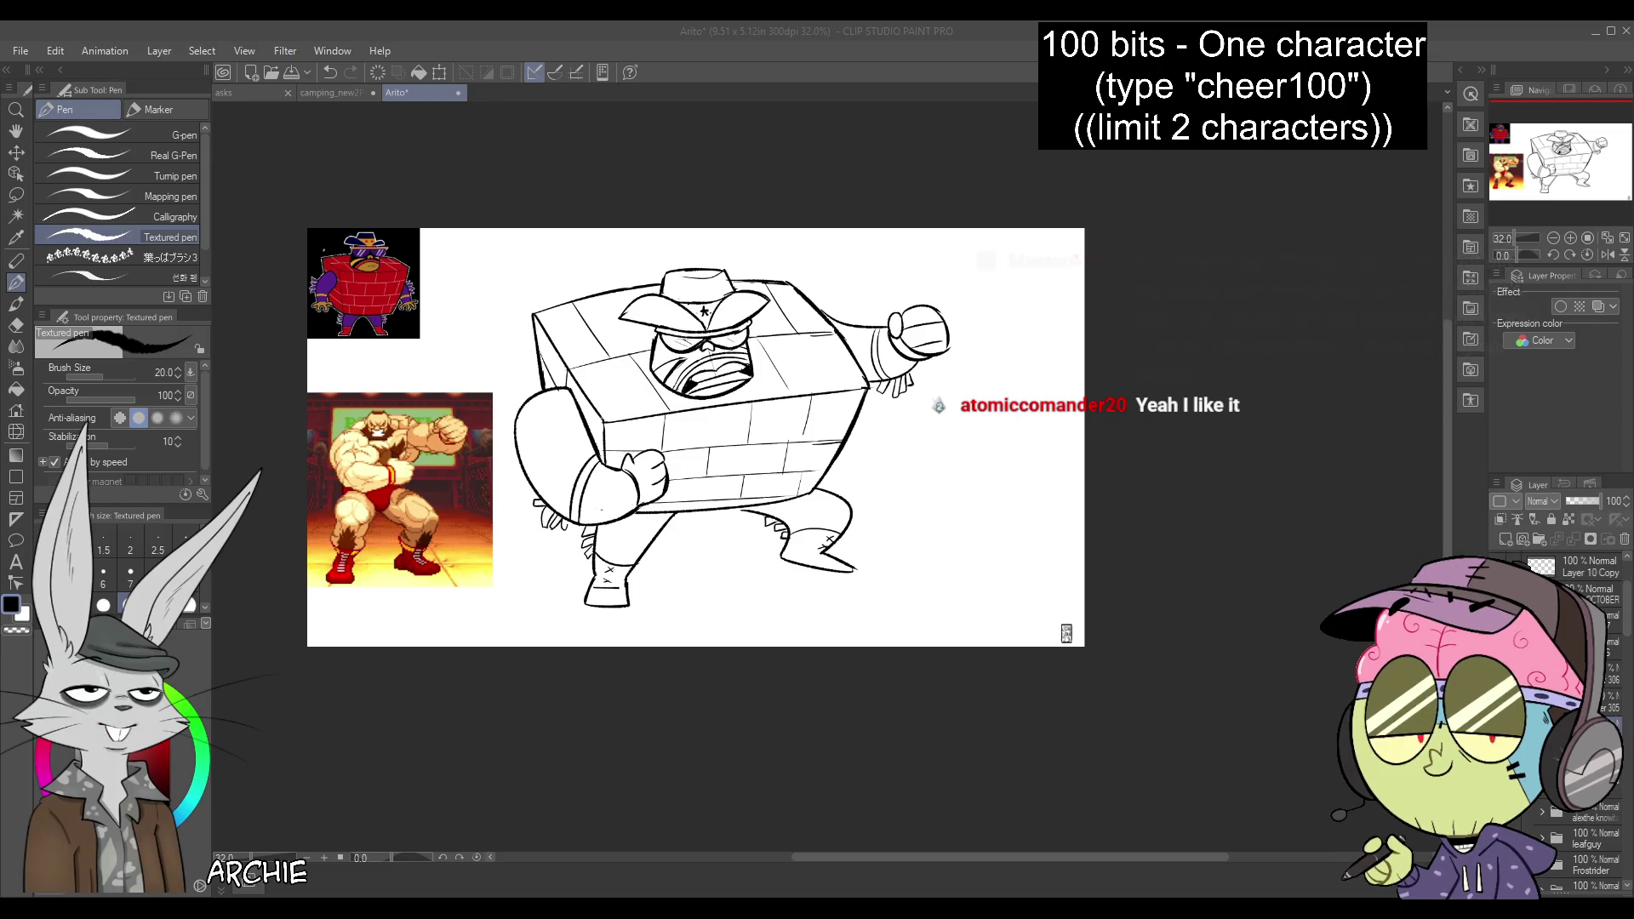
click(1608, 654)
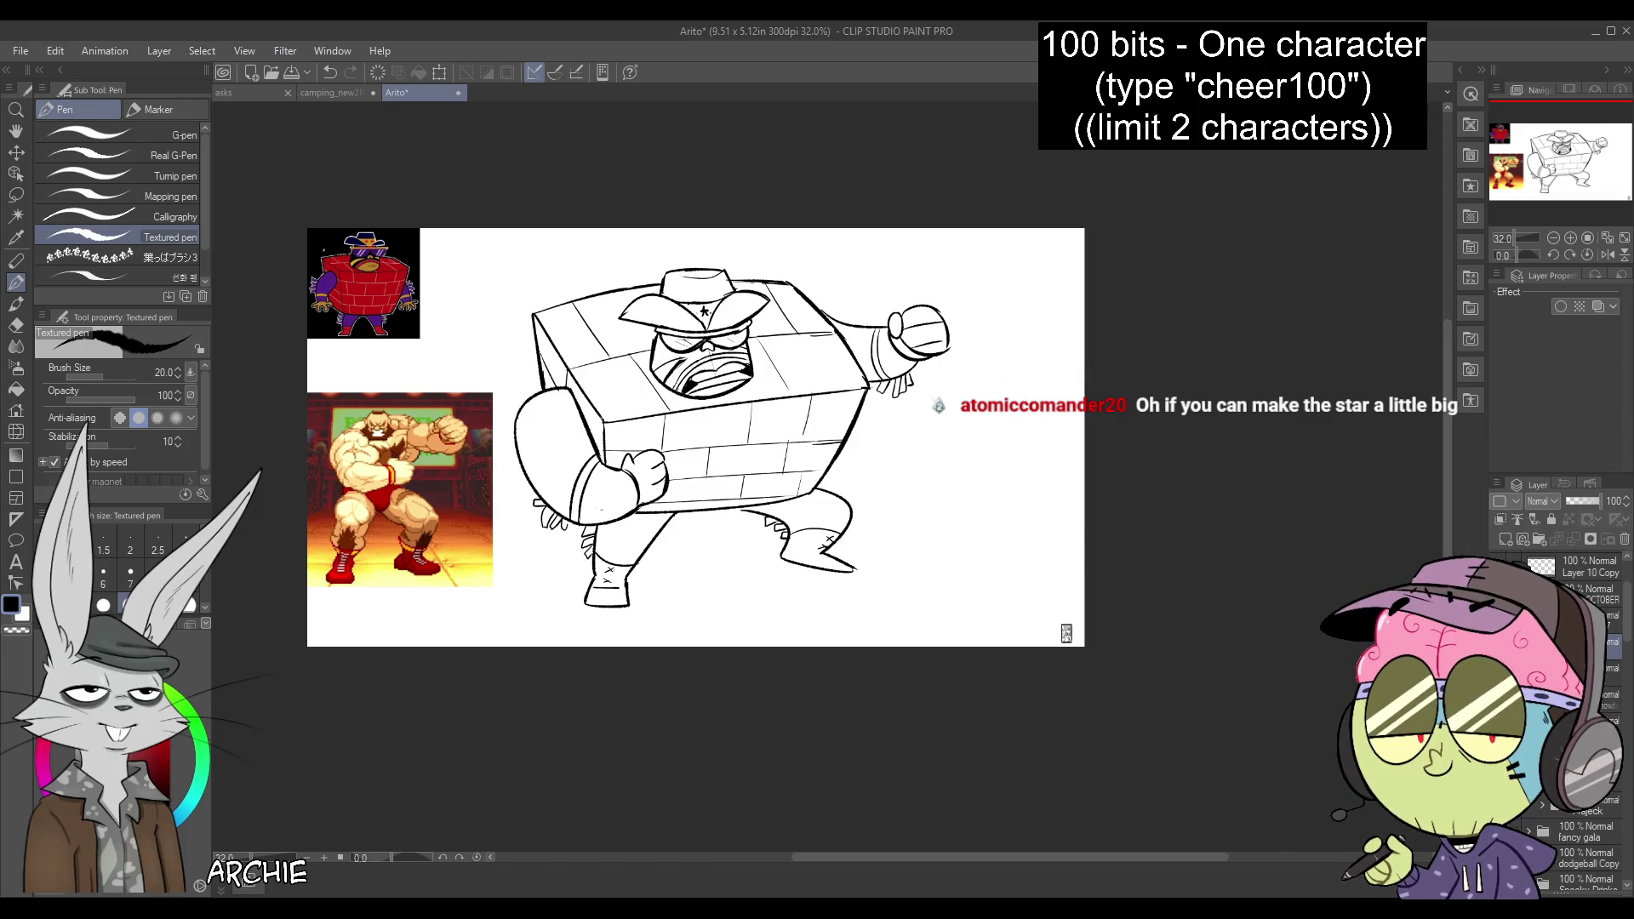
click(1612, 618)
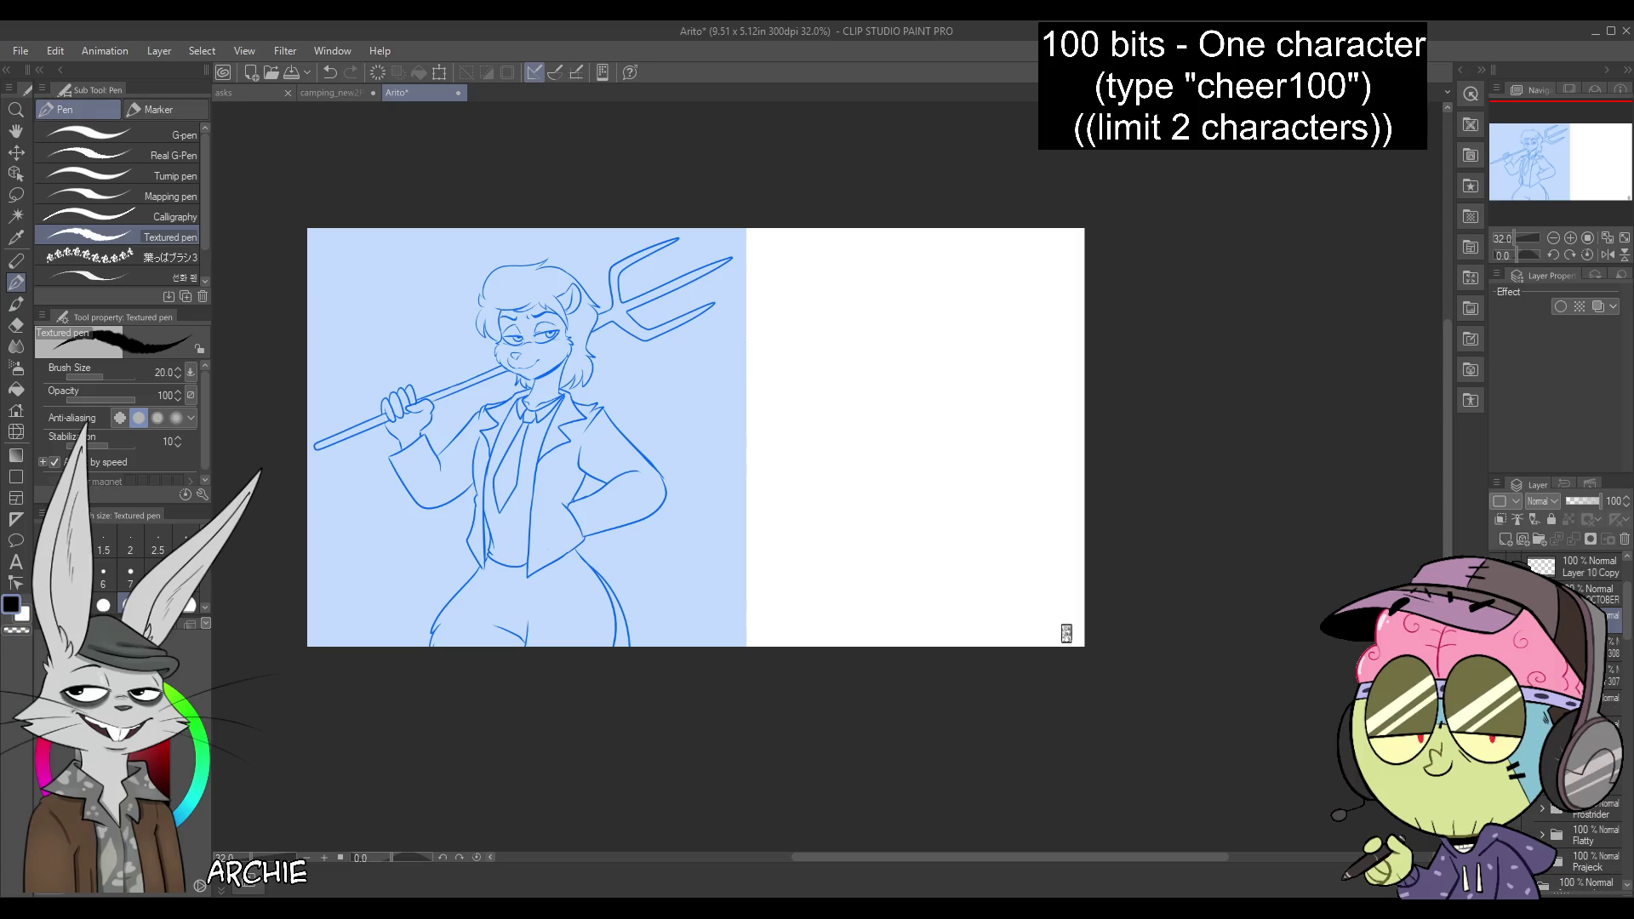
Scale down the blue trident sketch layer with Ctrl+T and commit the resize
click(1612, 649)
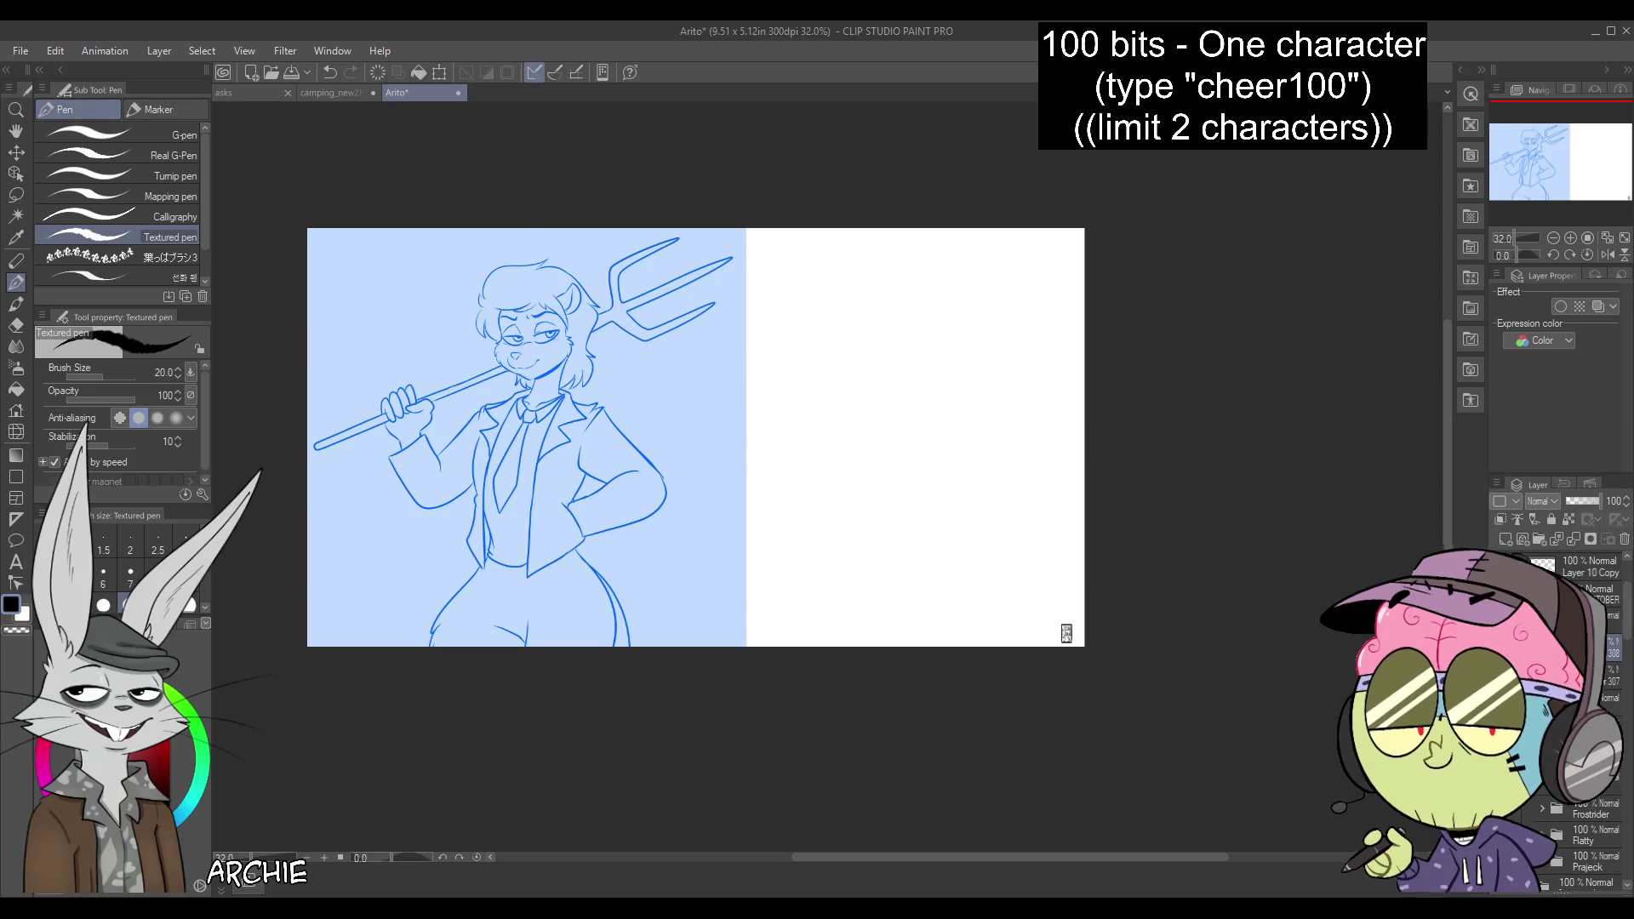
key(ctrl+t)
drag(746, 230, 539, 491)
mouse_move(475, 589)
mouse_down()
mouse_move(668, 255)
mouse_move(671, 291)
mouse_up()
key(Return)
Zoom the view to 43.1% and move the blue sketch toward the right side
drag(1548, 158, 1519, 230)
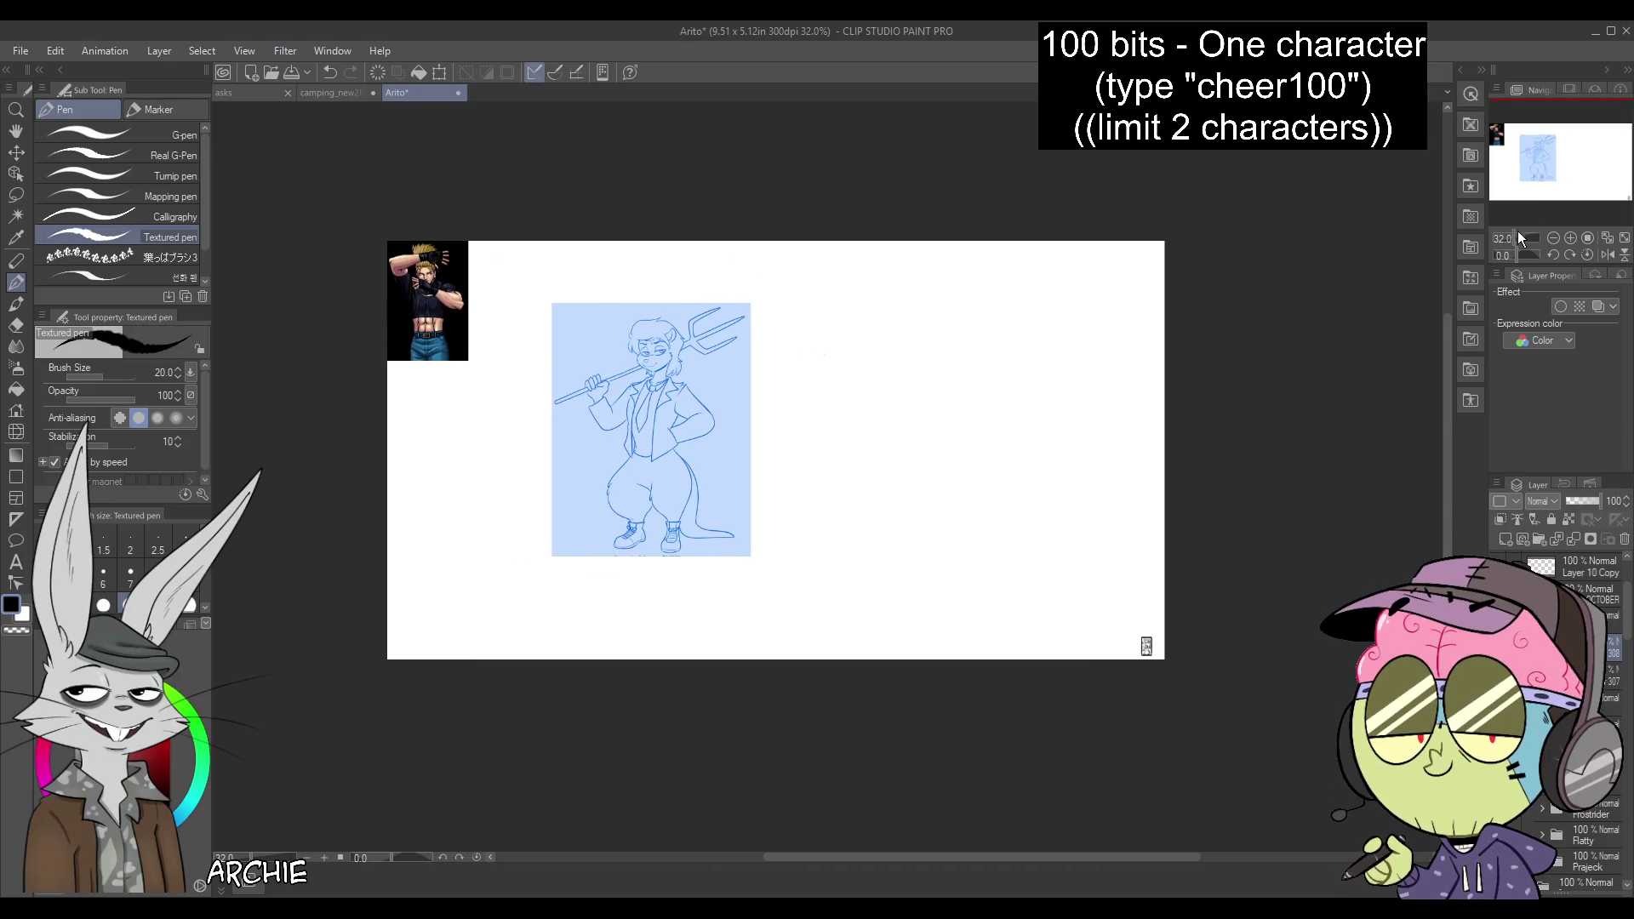
scroll(1519, 235, up, 3)
scroll(1517, 235, down, 2)
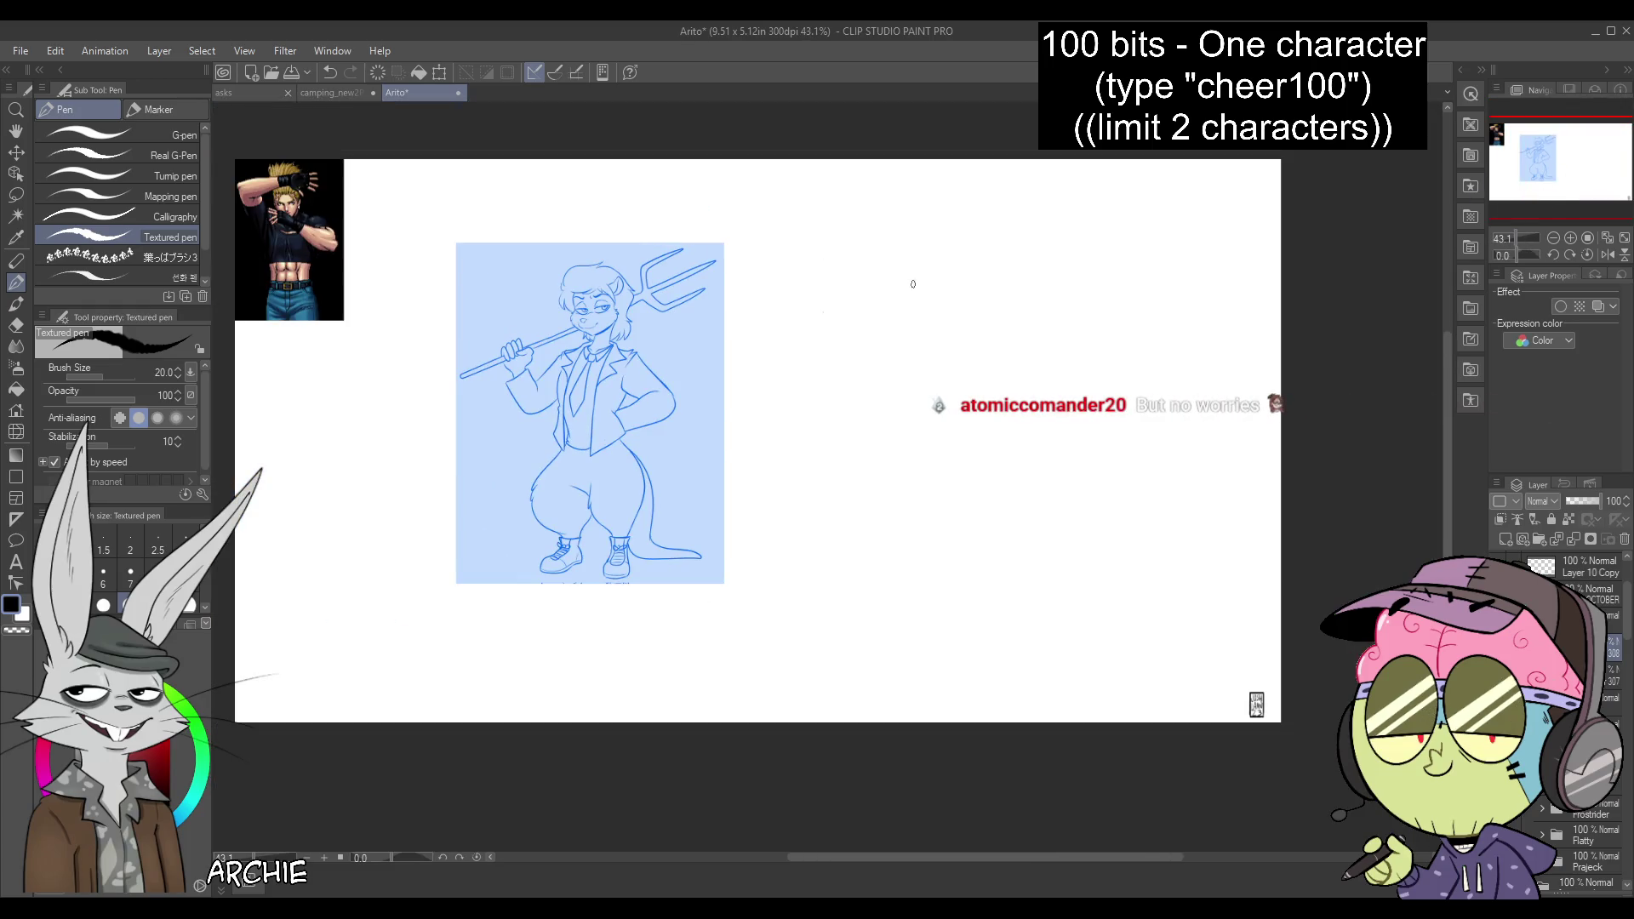
drag(696, 389, 1066, 338)
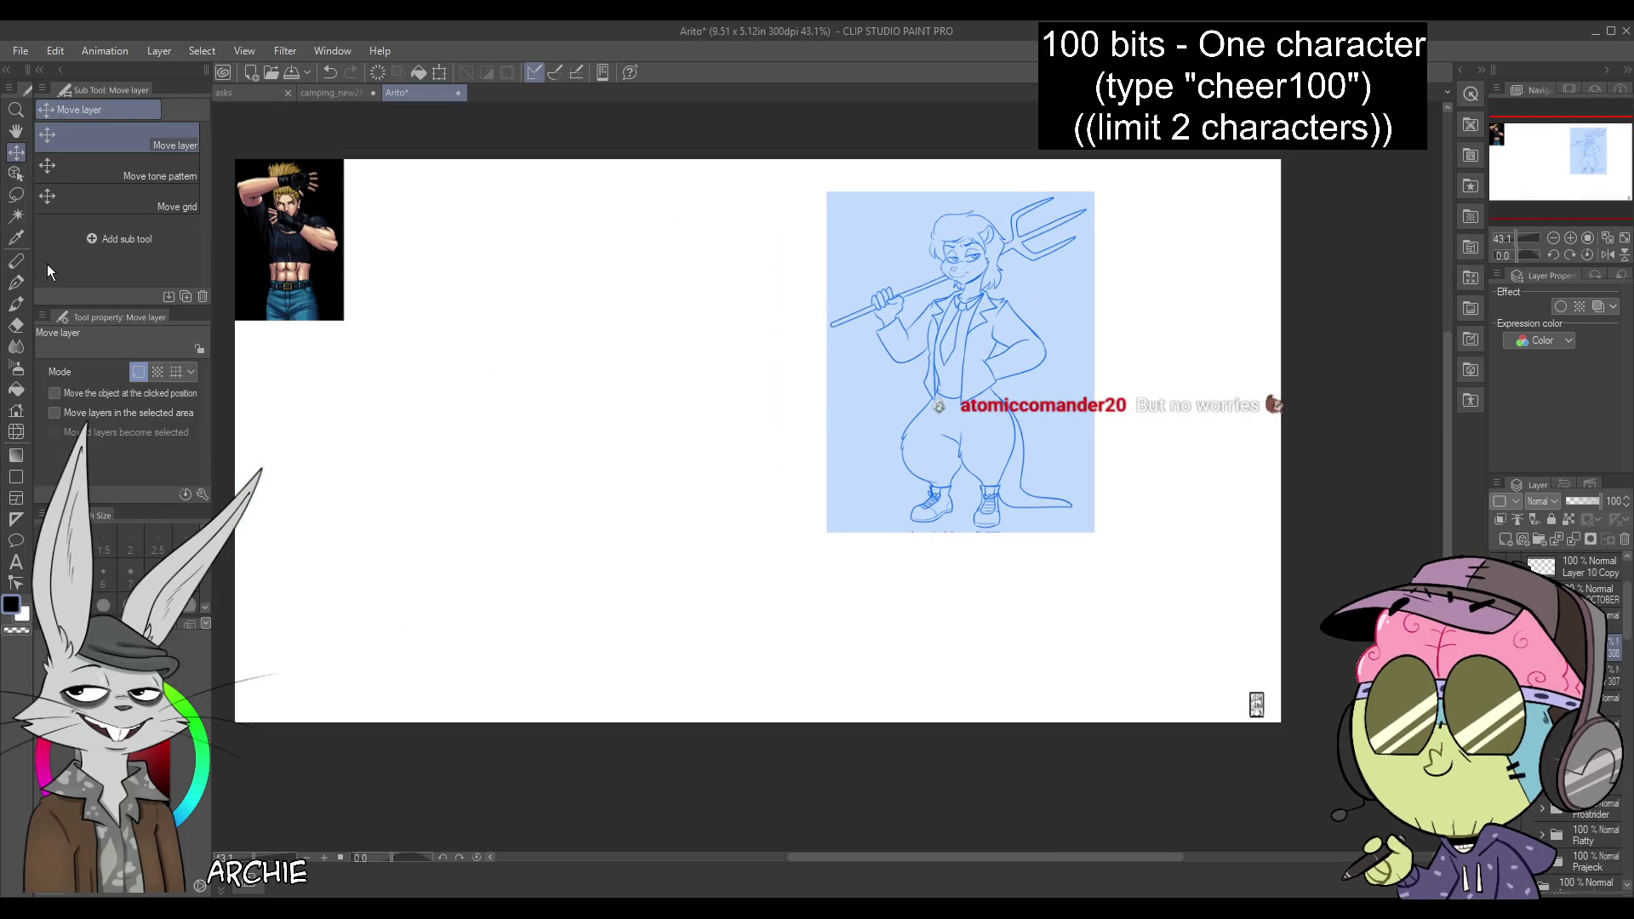
On a new layer, draw a circle for the new figure's head, redoing misplaced attempts
click(1497, 520)
drag(579, 263, 613, 257)
key(ctrl+z)
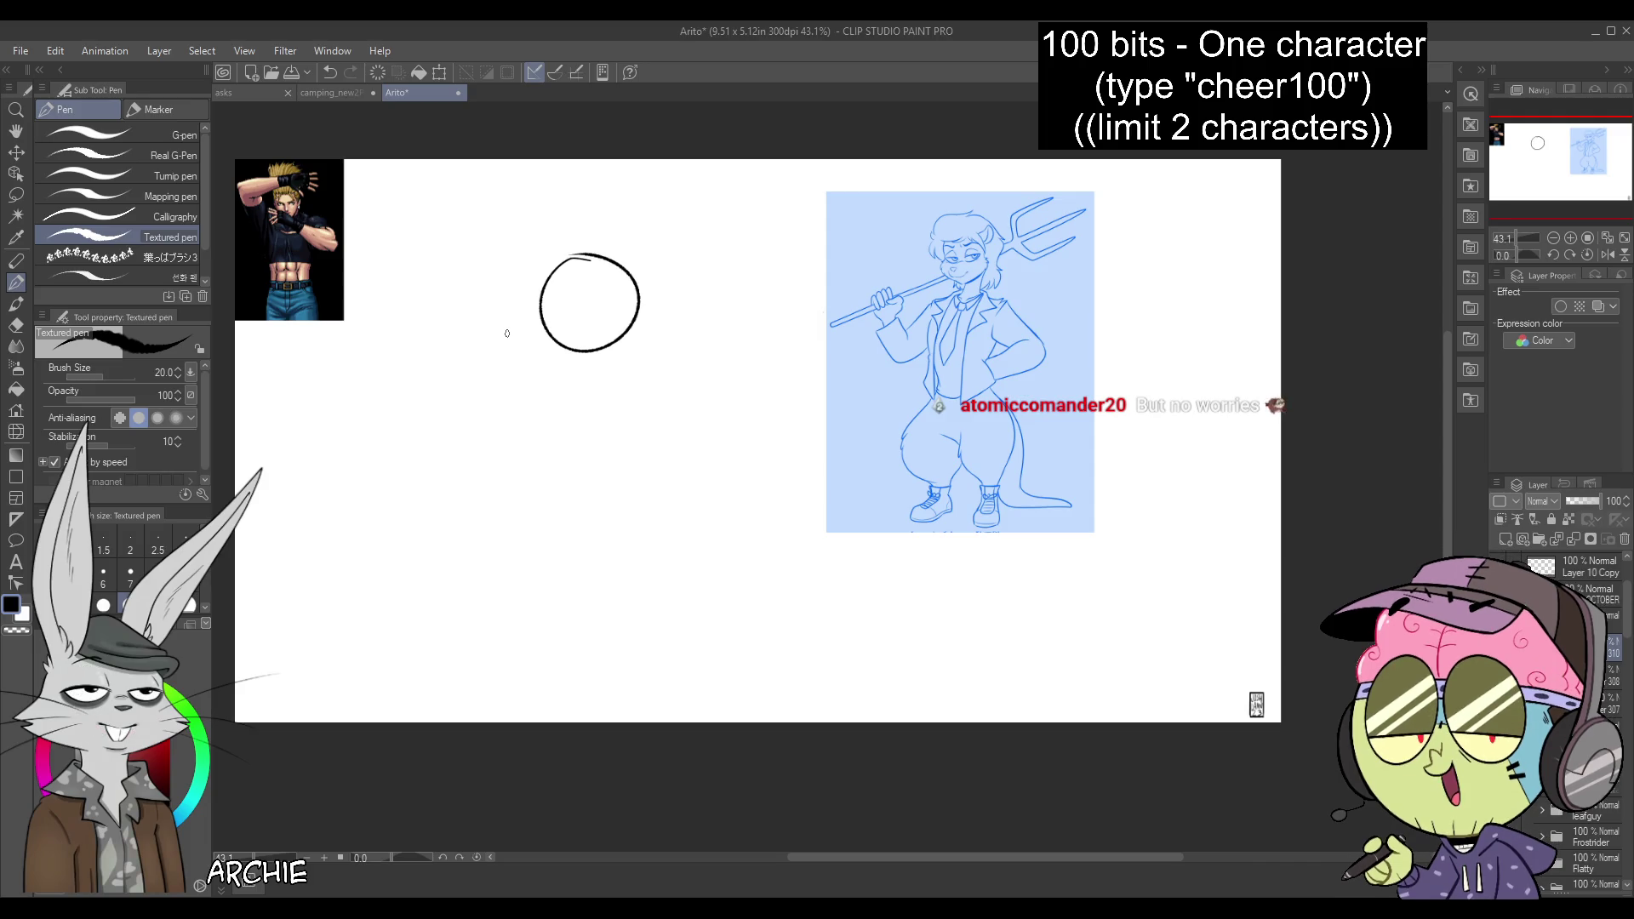
key(ctrl+z)
mouse_move(585, 270)
mouse_down()
mouse_move(656, 336)
mouse_move(591, 257)
mouse_move(668, 341)
mouse_move(585, 260)
mouse_move(601, 358)
mouse_up()
key(ctrl+z)
key(ctrl+z)
drag(594, 263, 613, 372)
key(ctrl+z)
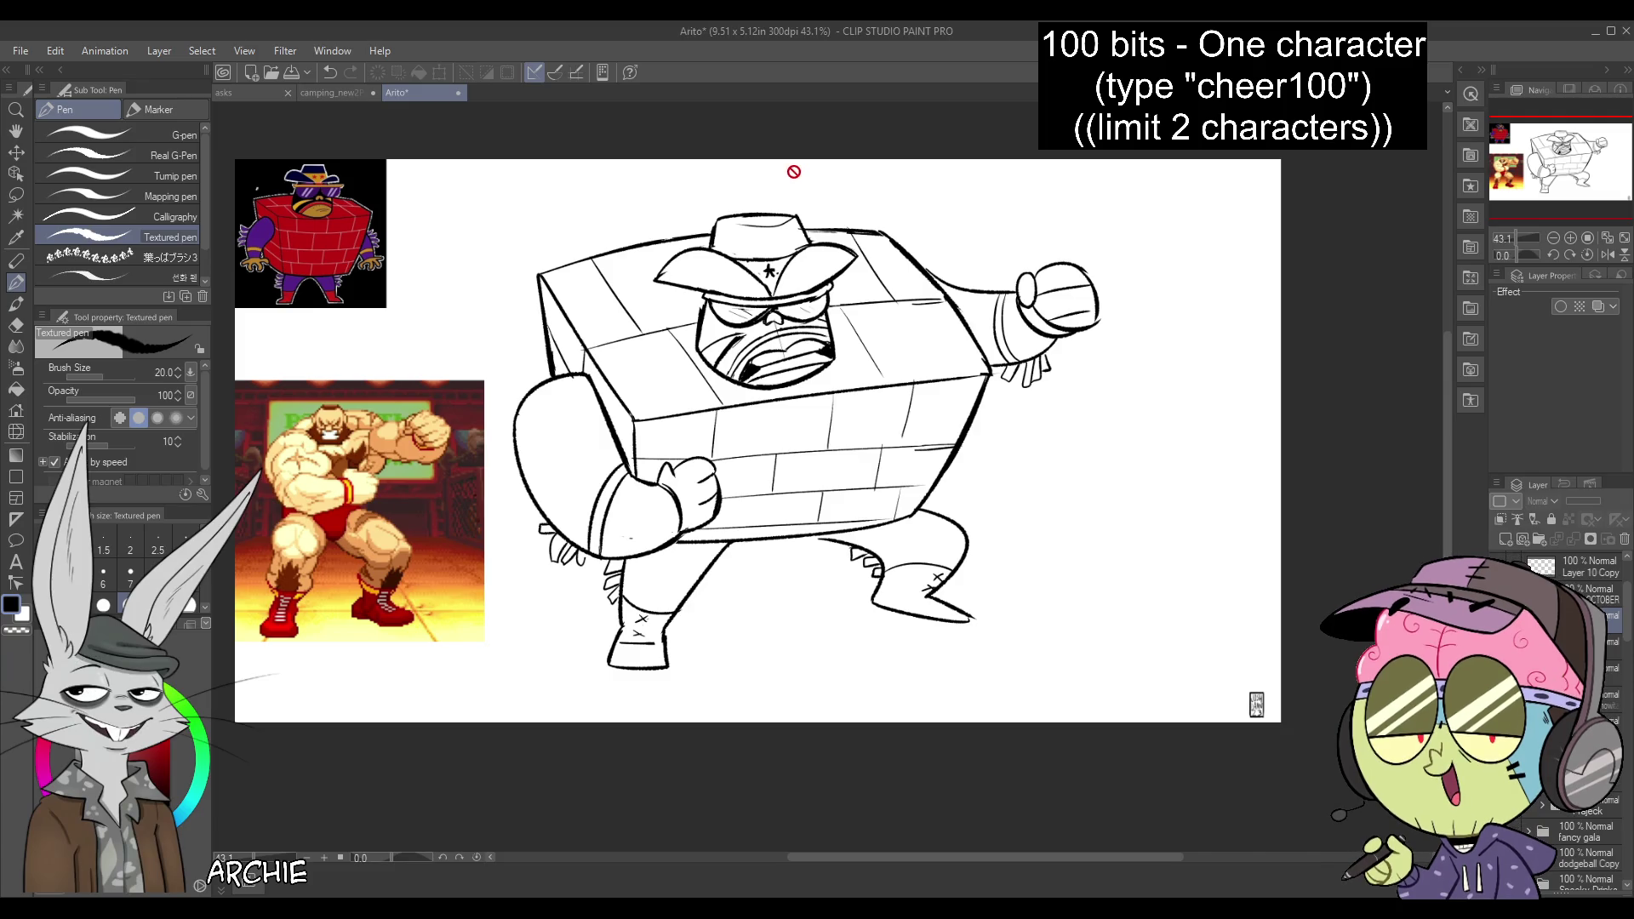
On the lineart layer, undo the stray hat stroke and redraw a small mark on the hat
click(1613, 642)
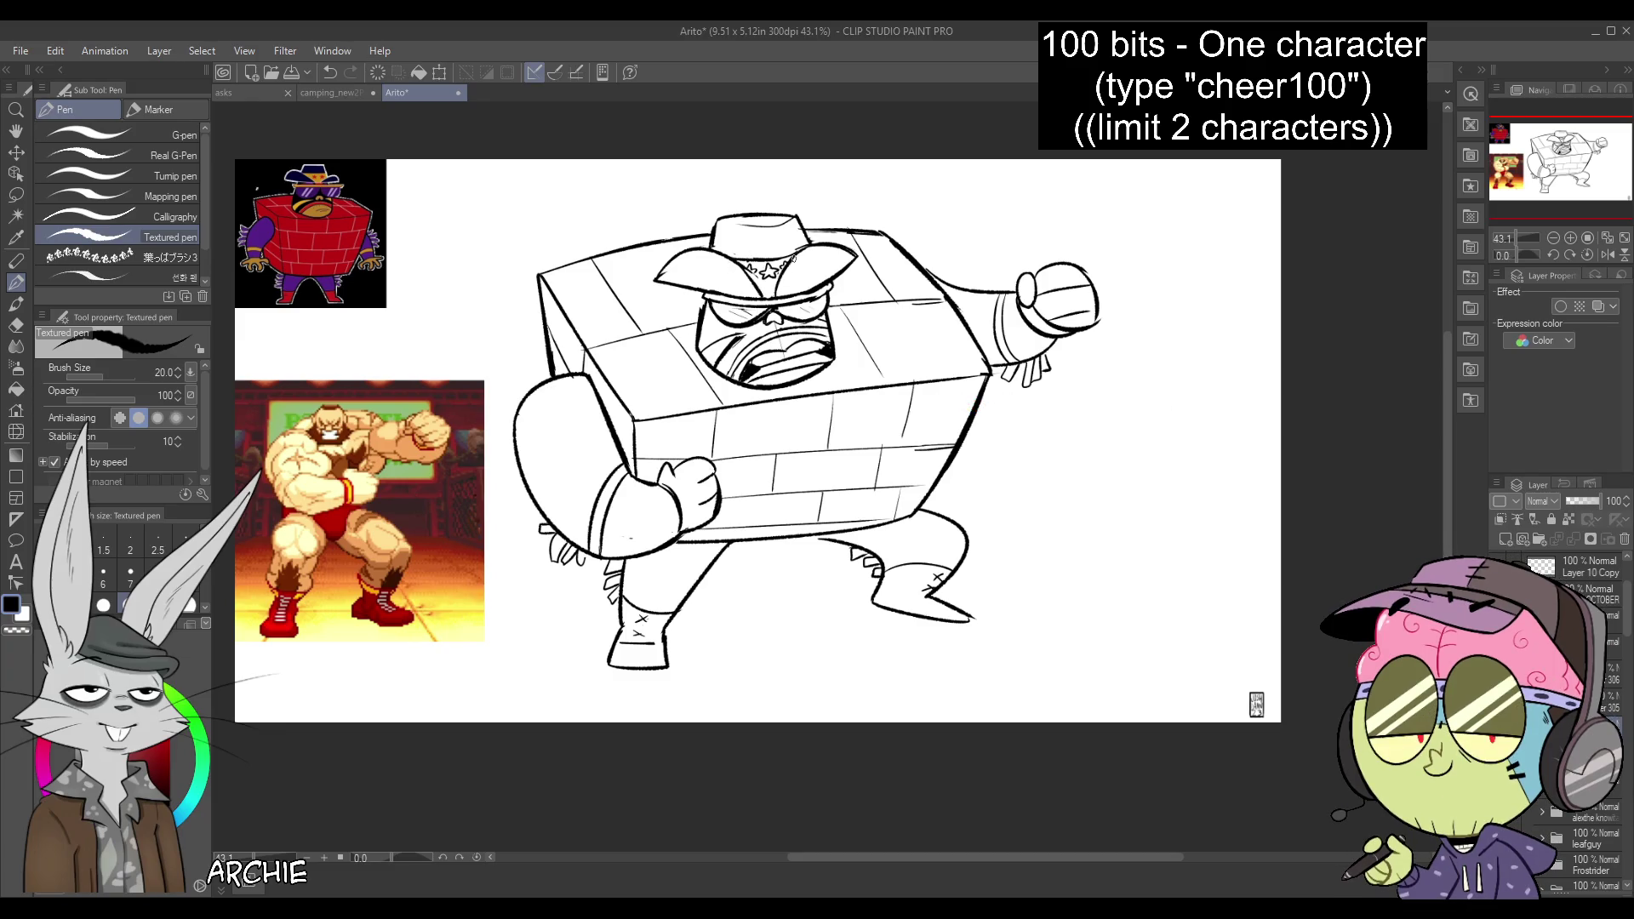
key(ctrl+z)
mouse_move(780, 269)
mouse_down()
mouse_move(762, 281)
mouse_move(775, 284)
mouse_up()
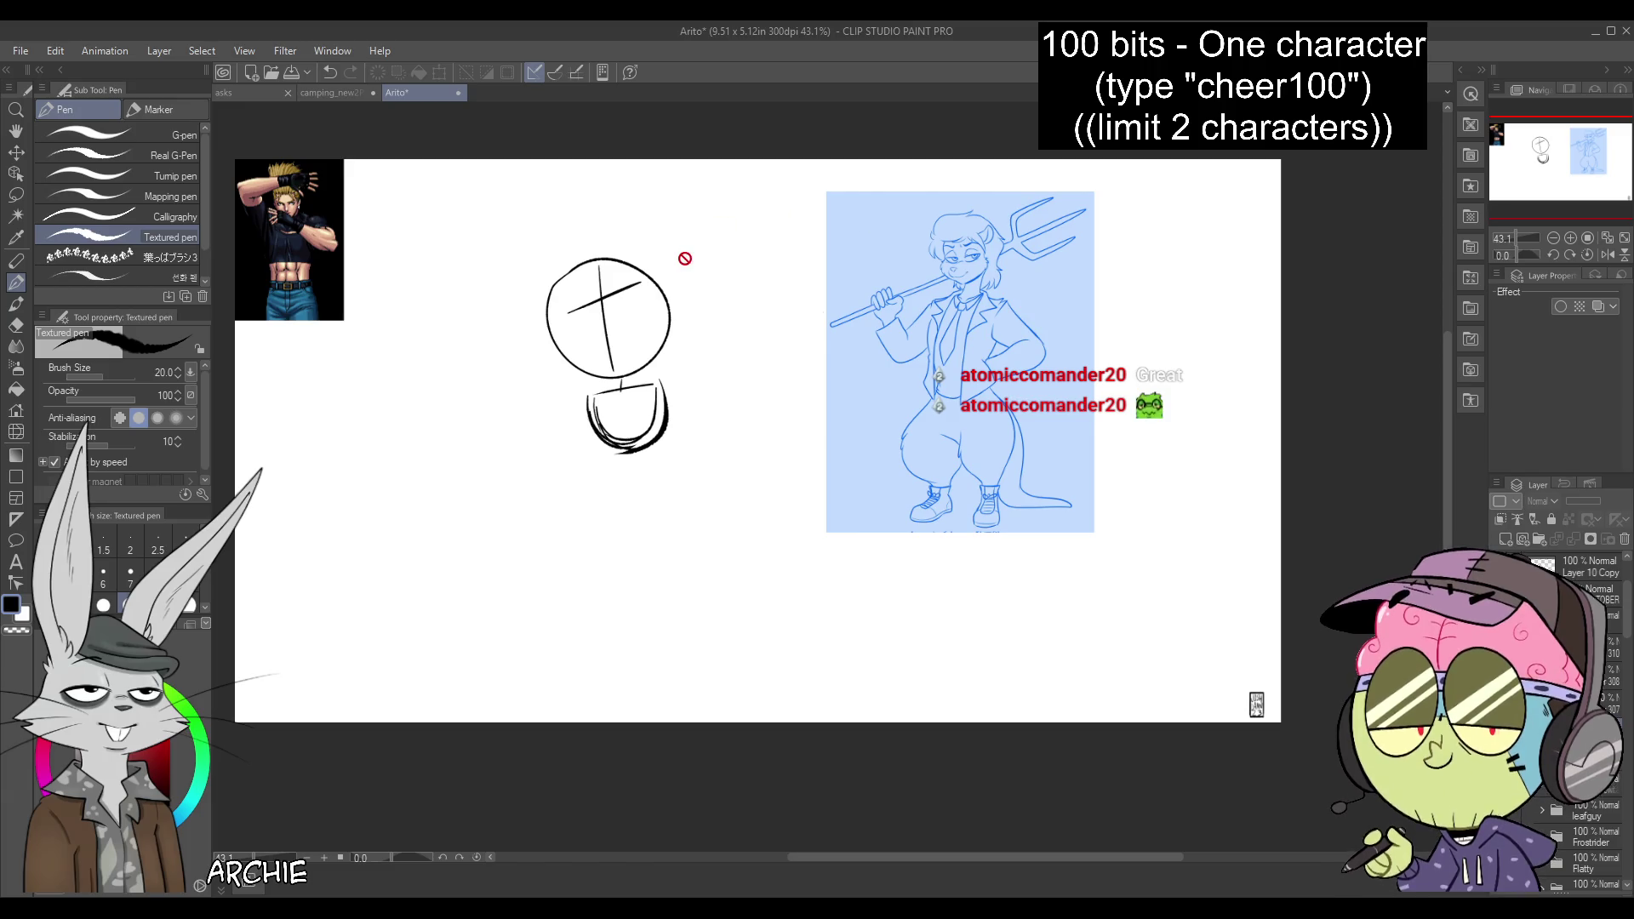
Bring back the head sketch and scale it smaller with Ctrl+T
key(Delete)
key(ctrl+z)
key(ctrl+t)
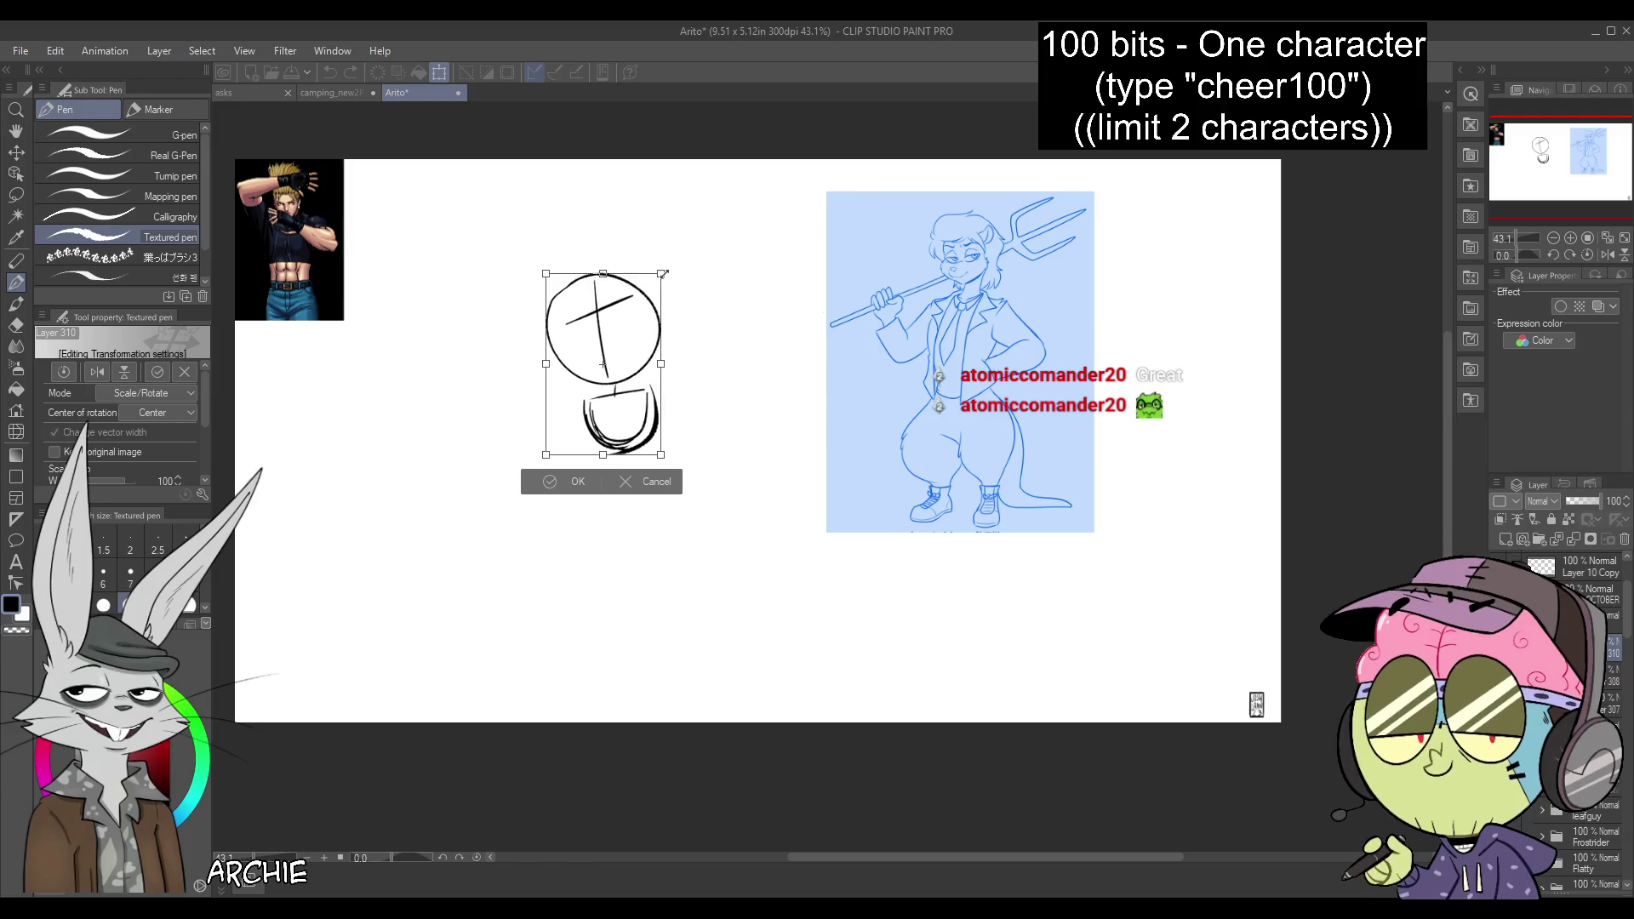
drag(679, 248, 651, 283)
key(Return)
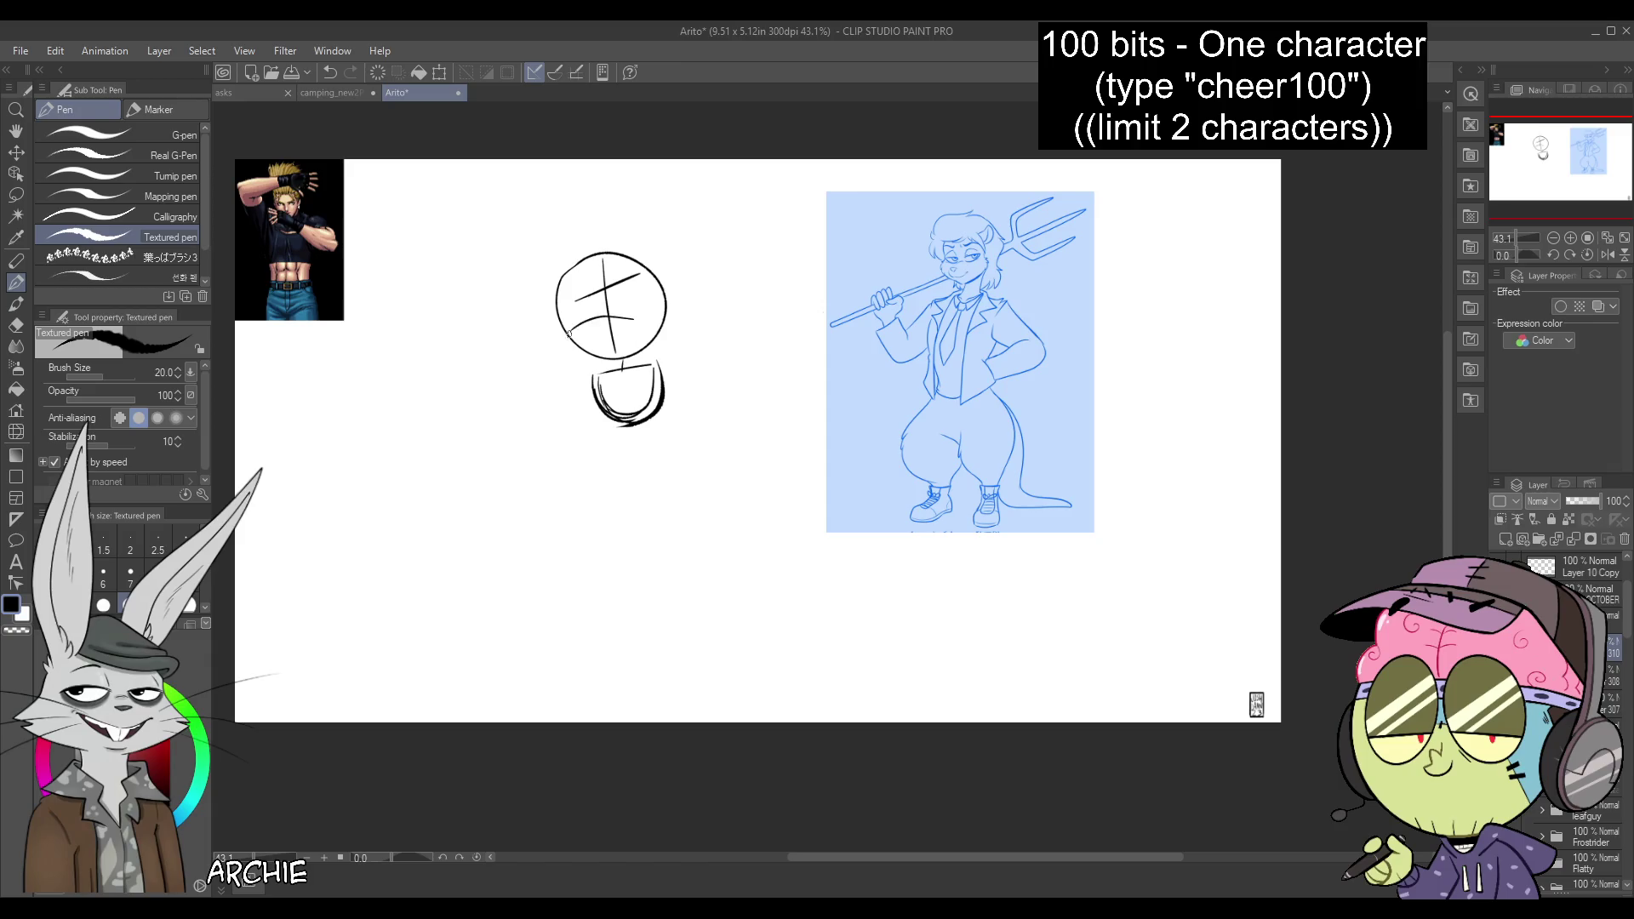
Sketch a line for the body below the head, removing a misplaced eye mark
mouse_move(585, 320)
mouse_down()
mouse_move(628, 338)
mouse_move(557, 322)
mouse_move(579, 352)
mouse_move(559, 380)
mouse_move(602, 351)
mouse_move(691, 430)
mouse_up()
key(ctrl+z)
key(ctrl+z)
mouse_move(655, 367)
mouse_down()
mouse_move(739, 441)
mouse_move(686, 364)
mouse_up()
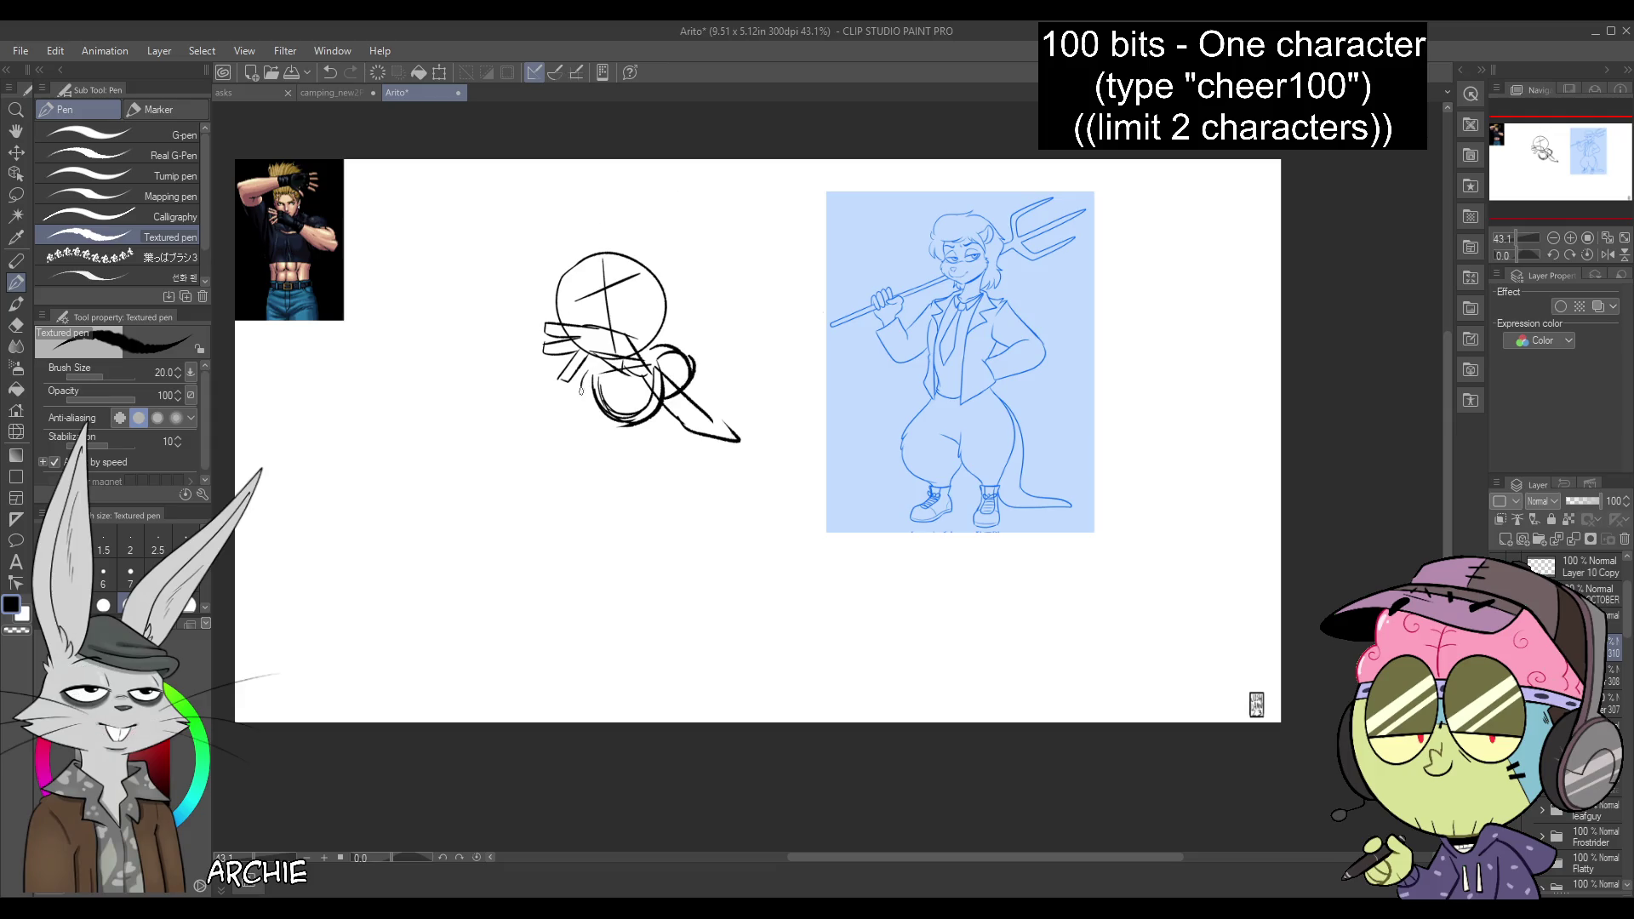
Rough in the arm lines beside the head, undoing three extra strokes
mouse_move(581, 387)
mouse_down()
mouse_move(498, 309)
mouse_move(711, 228)
mouse_move(708, 252)
mouse_move(715, 229)
mouse_move(747, 223)
mouse_move(757, 245)
mouse_up()
key(ctrl+z)
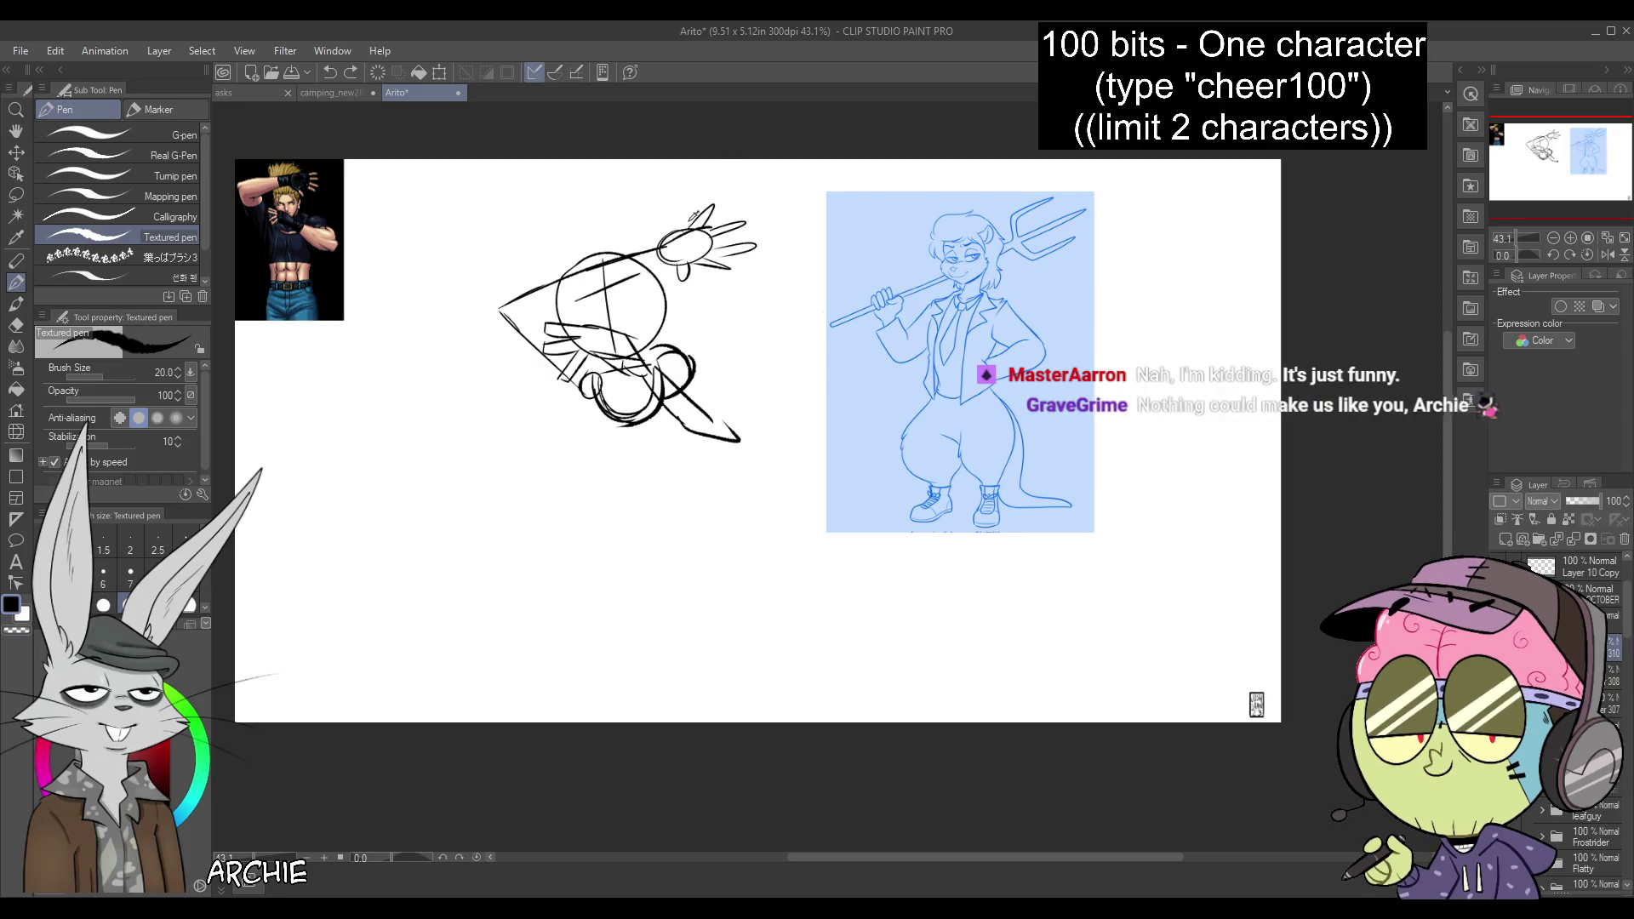
key(ctrl+z)
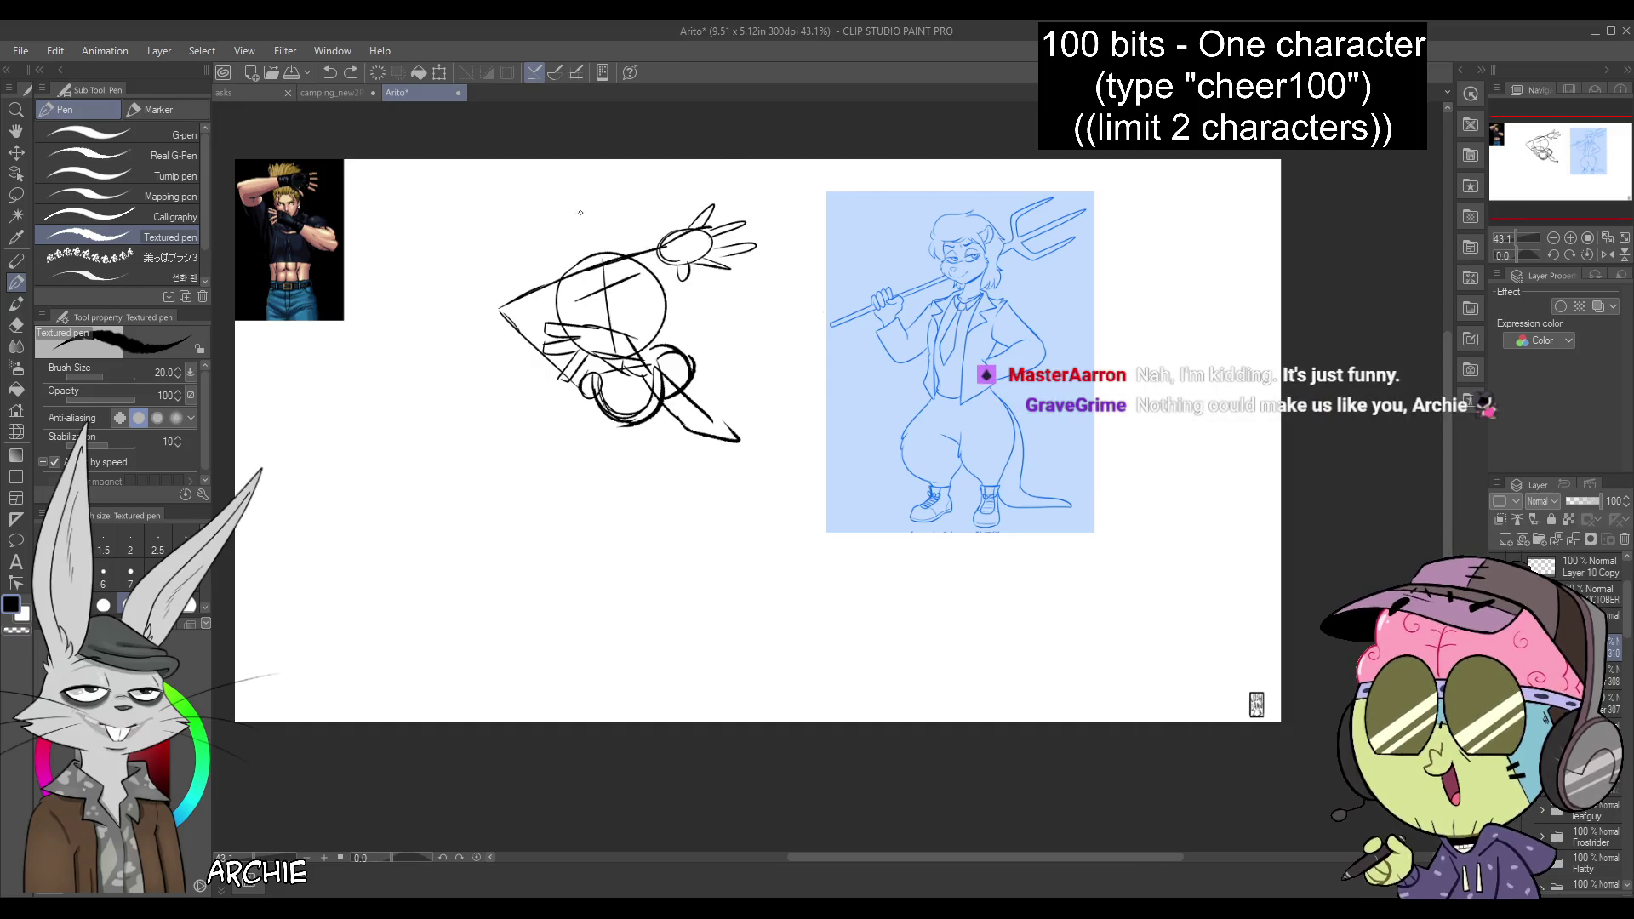
key(ctrl+z)
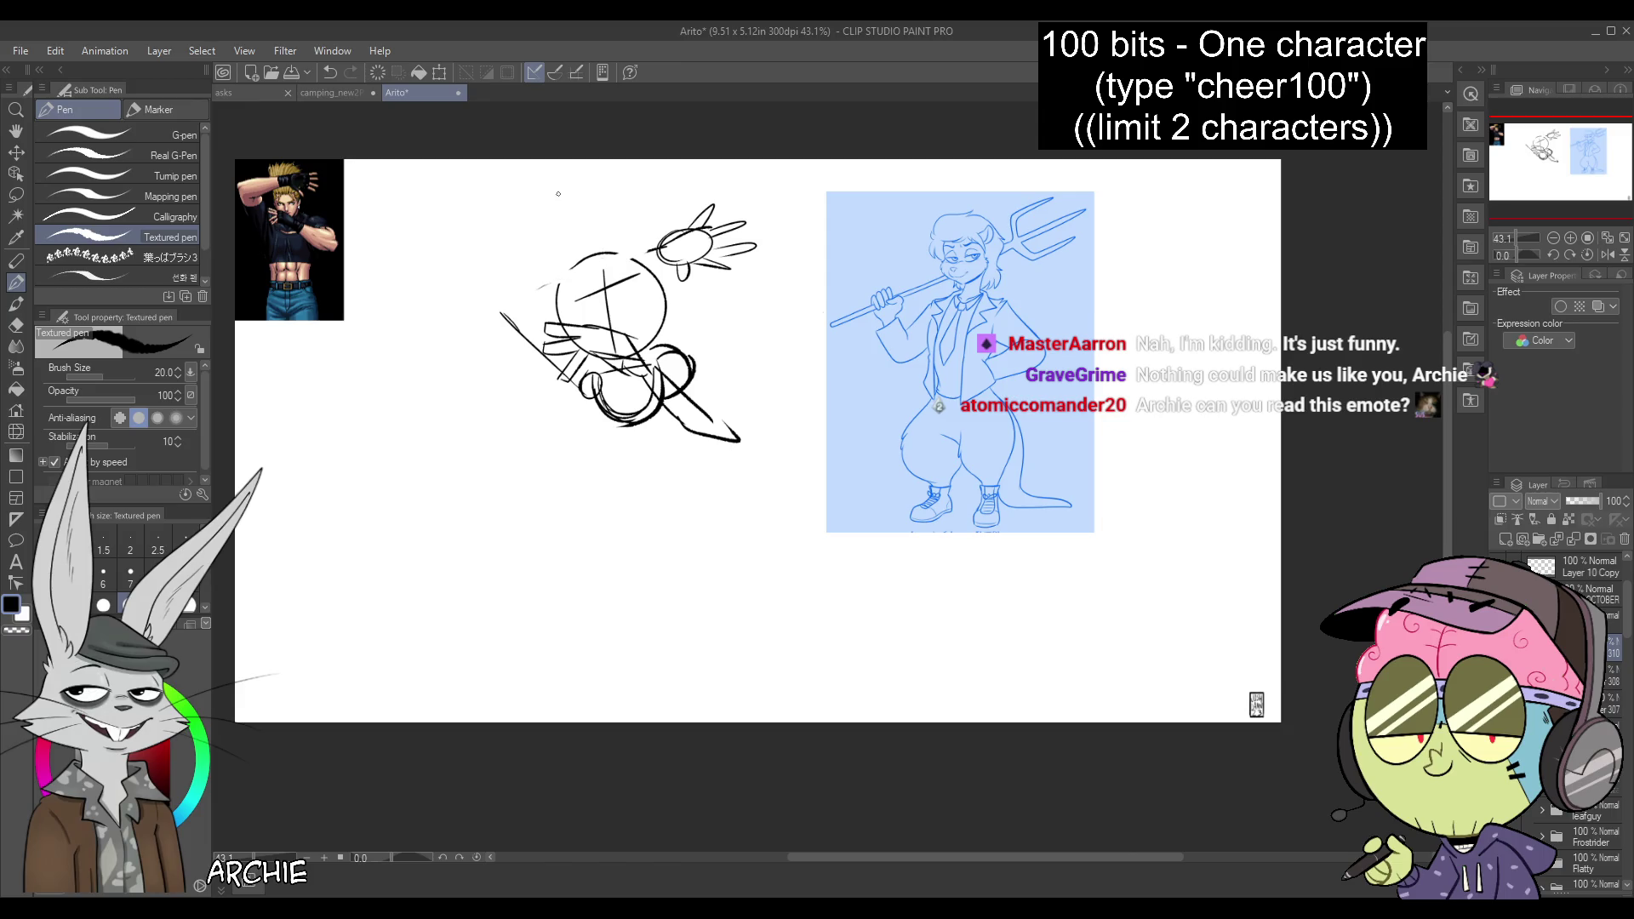
Lasso the raised hand sketch and move it up and to the left
key(m)
drag(658, 261, 760, 197)
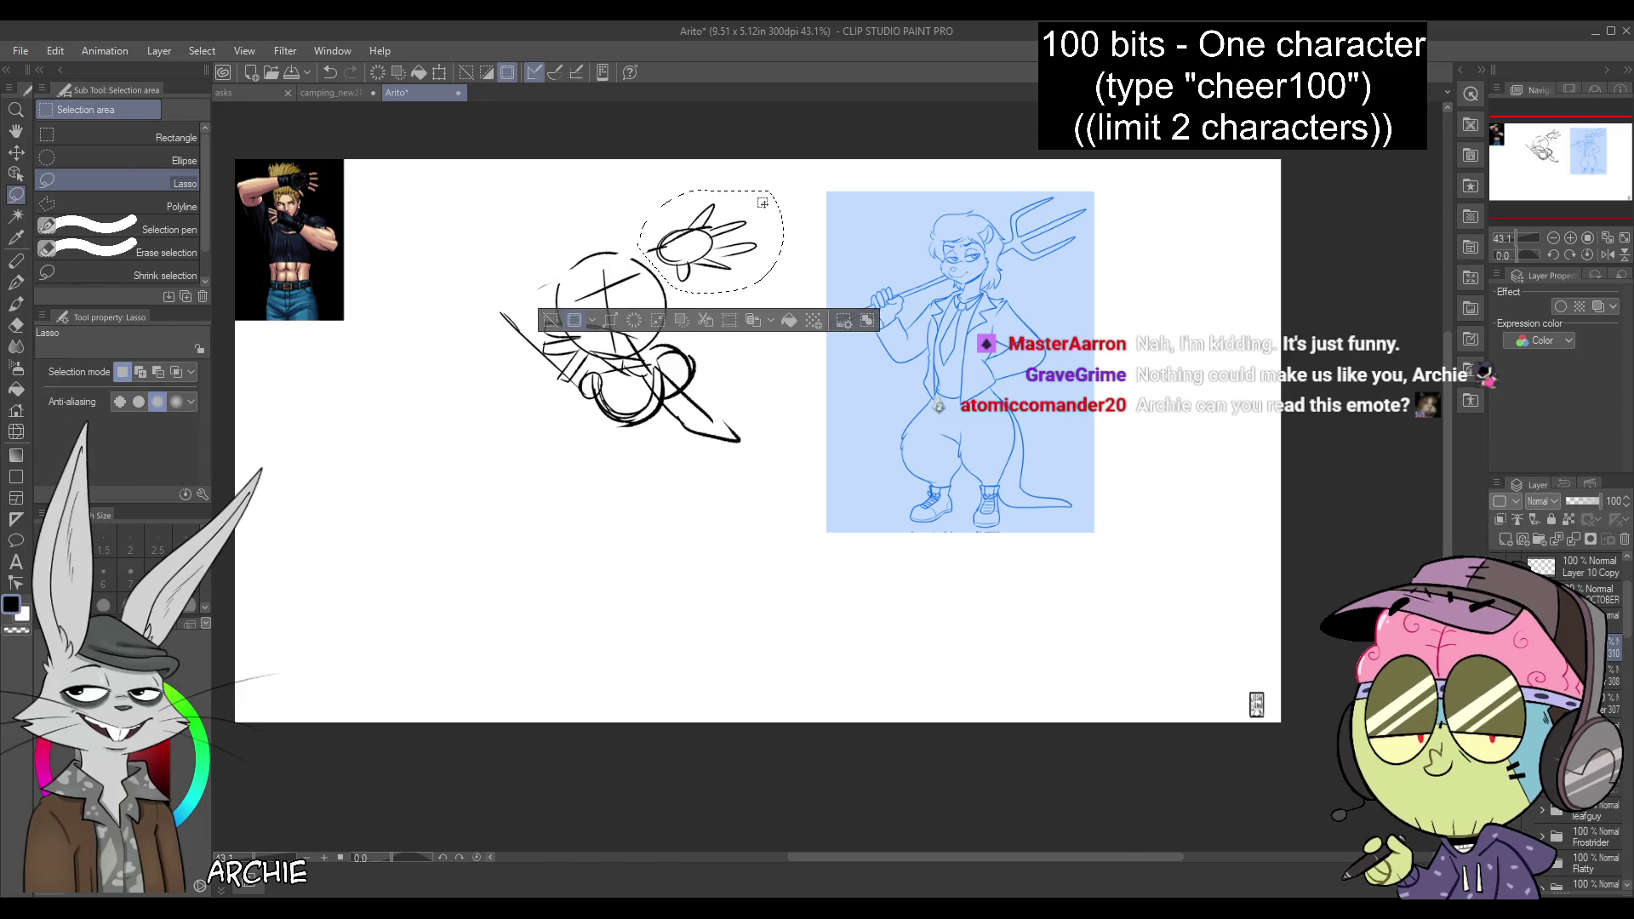
key(k)
drag(505, 279, 473, 253)
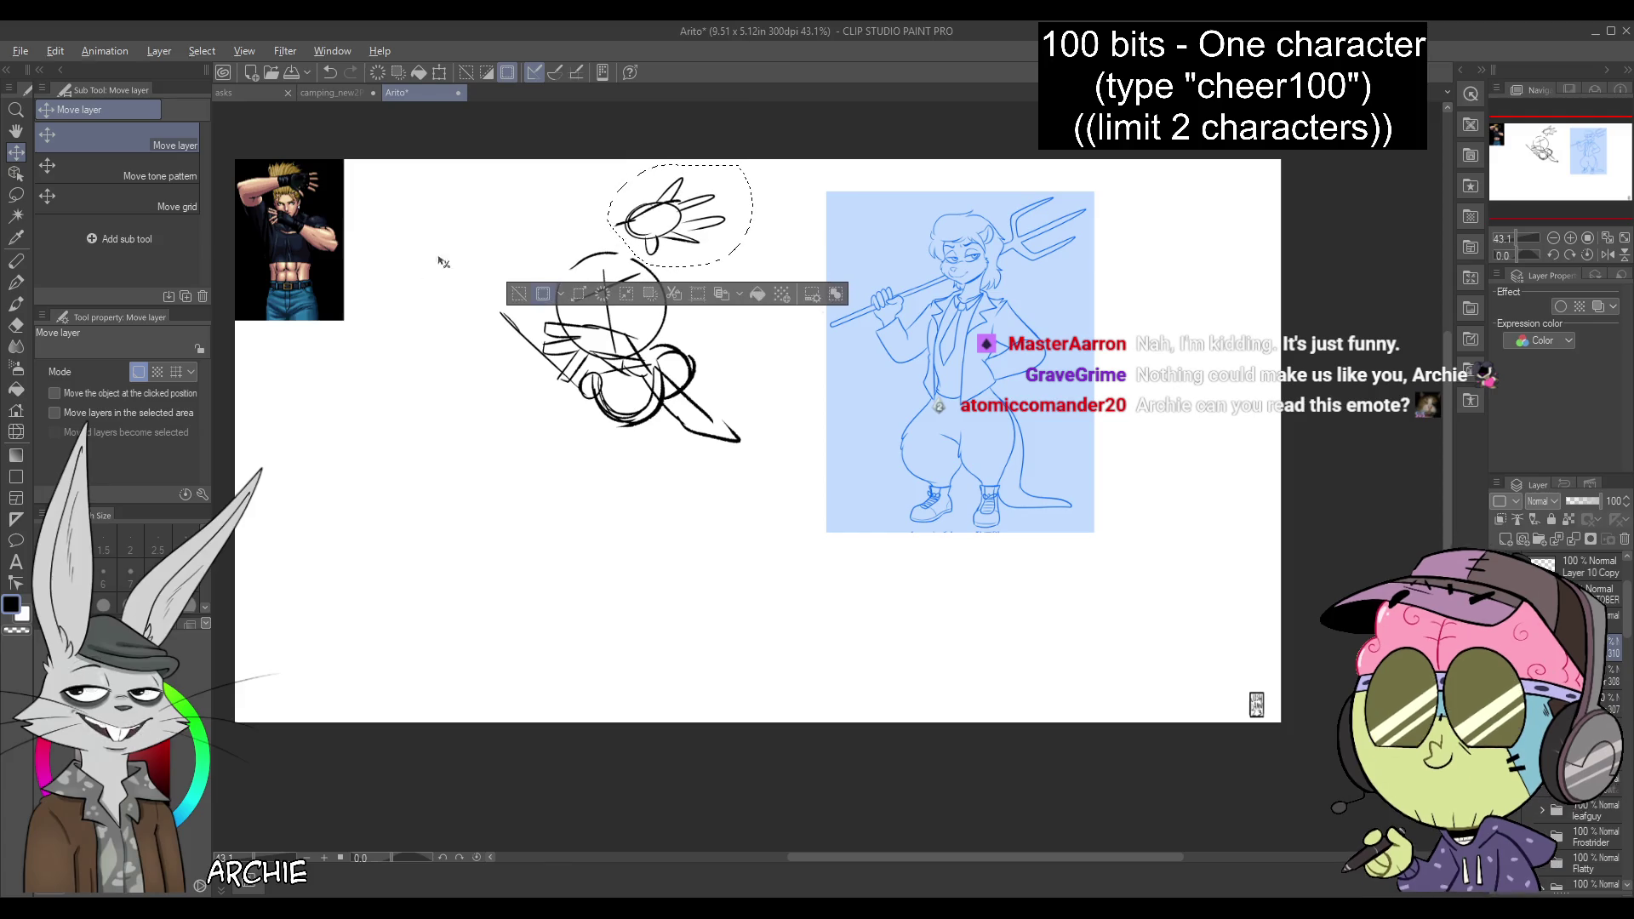
key(ctrl+d)
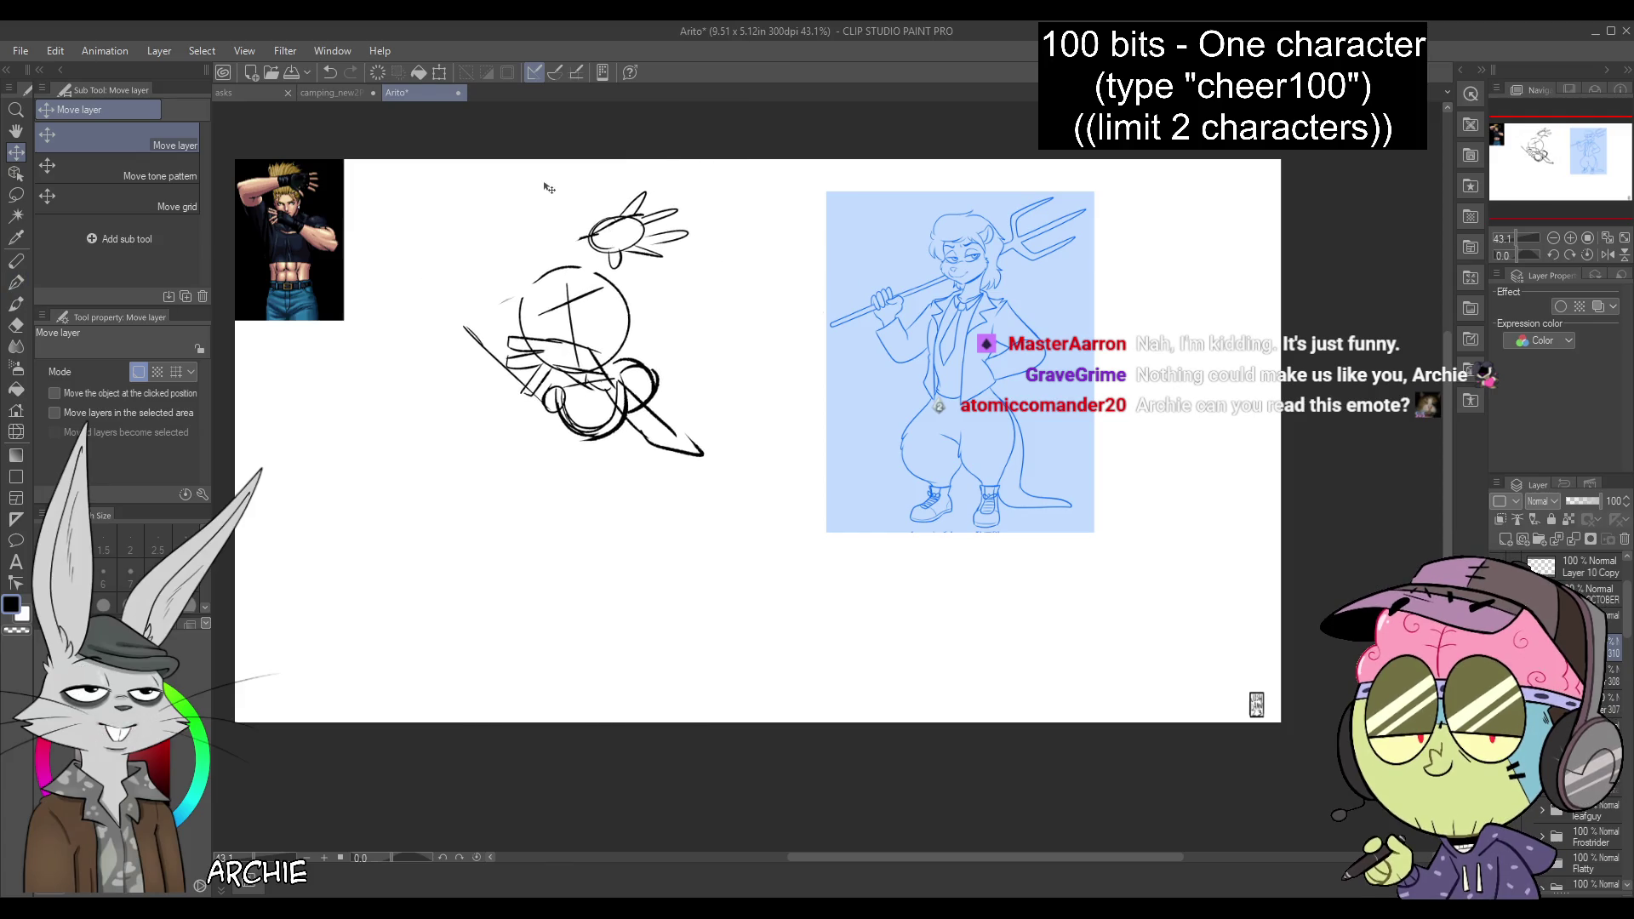
Draw the staff line toward the hand with the pen, undoing the latest strokes
click(16, 283)
mouse_move(626, 223)
mouse_down()
mouse_move(503, 266)
mouse_move(570, 372)
mouse_up()
key(ctrl+z)
key(ctrl+z)
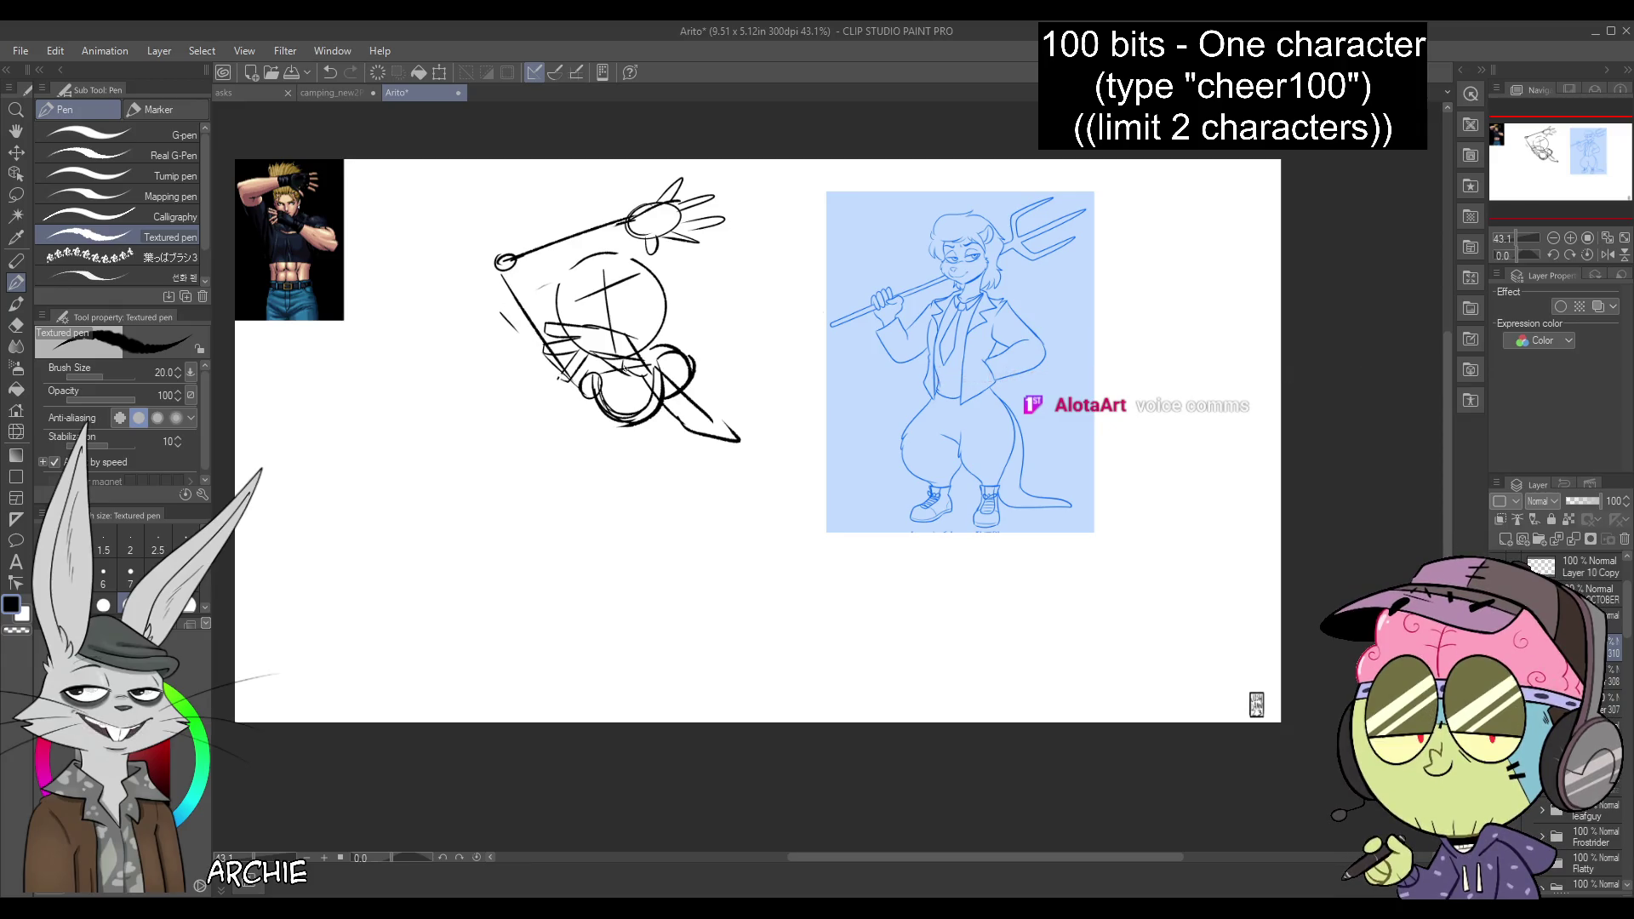
Lasso the body sketch below the head and reposition the rough sketch
key(m)
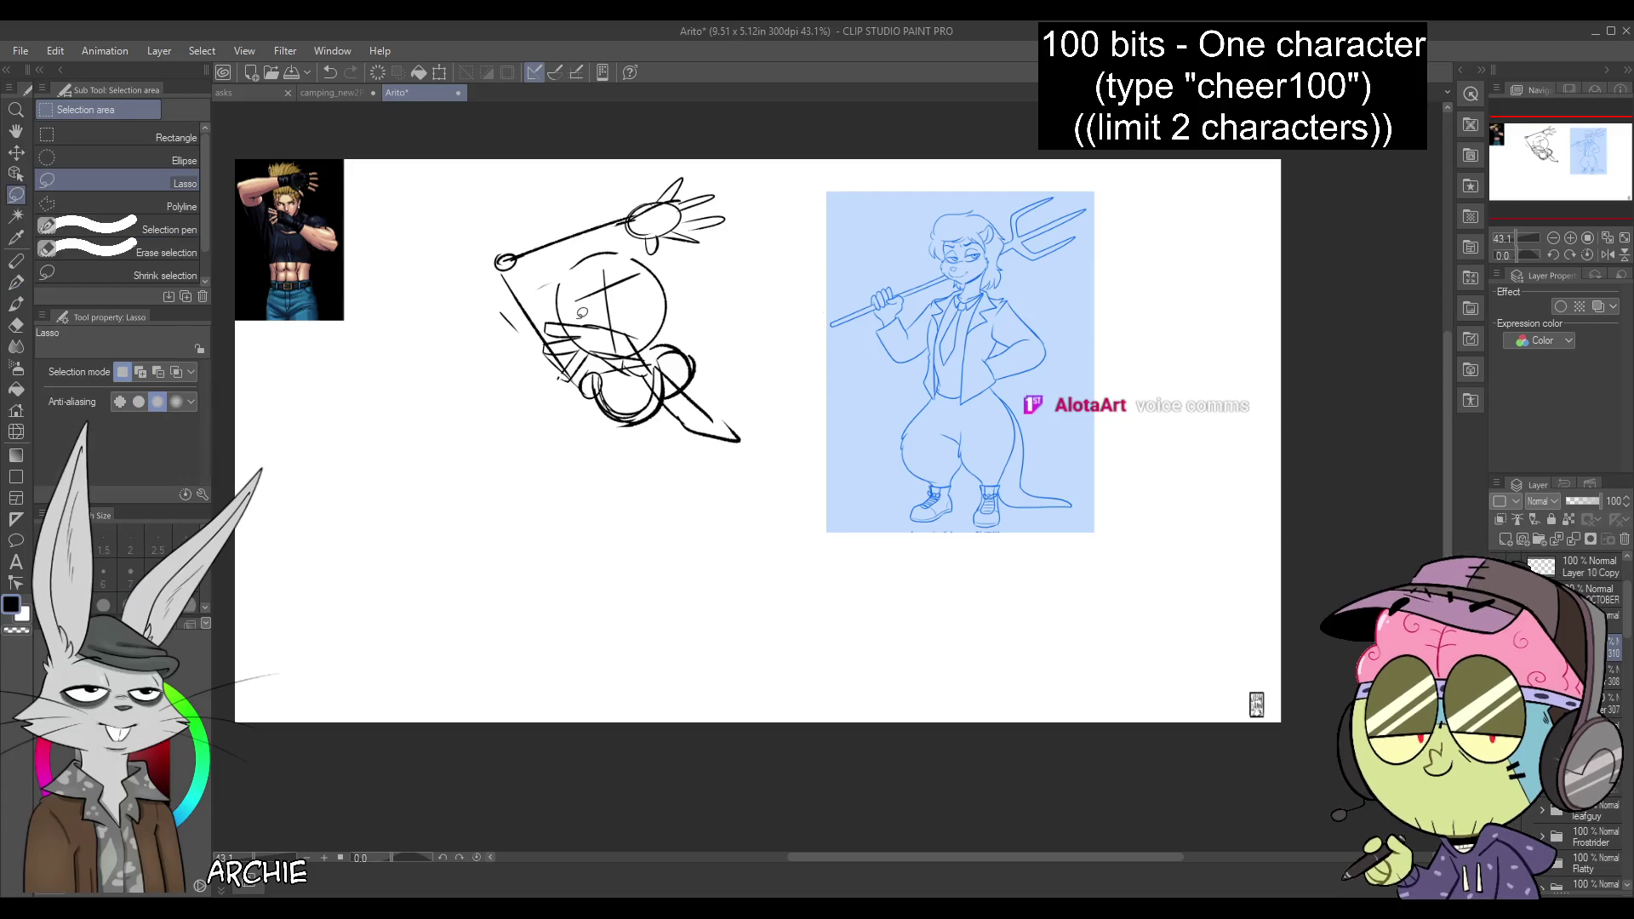
mouse_move(561, 375)
mouse_down()
mouse_move(587, 321)
mouse_move(656, 352)
mouse_up()
key(k)
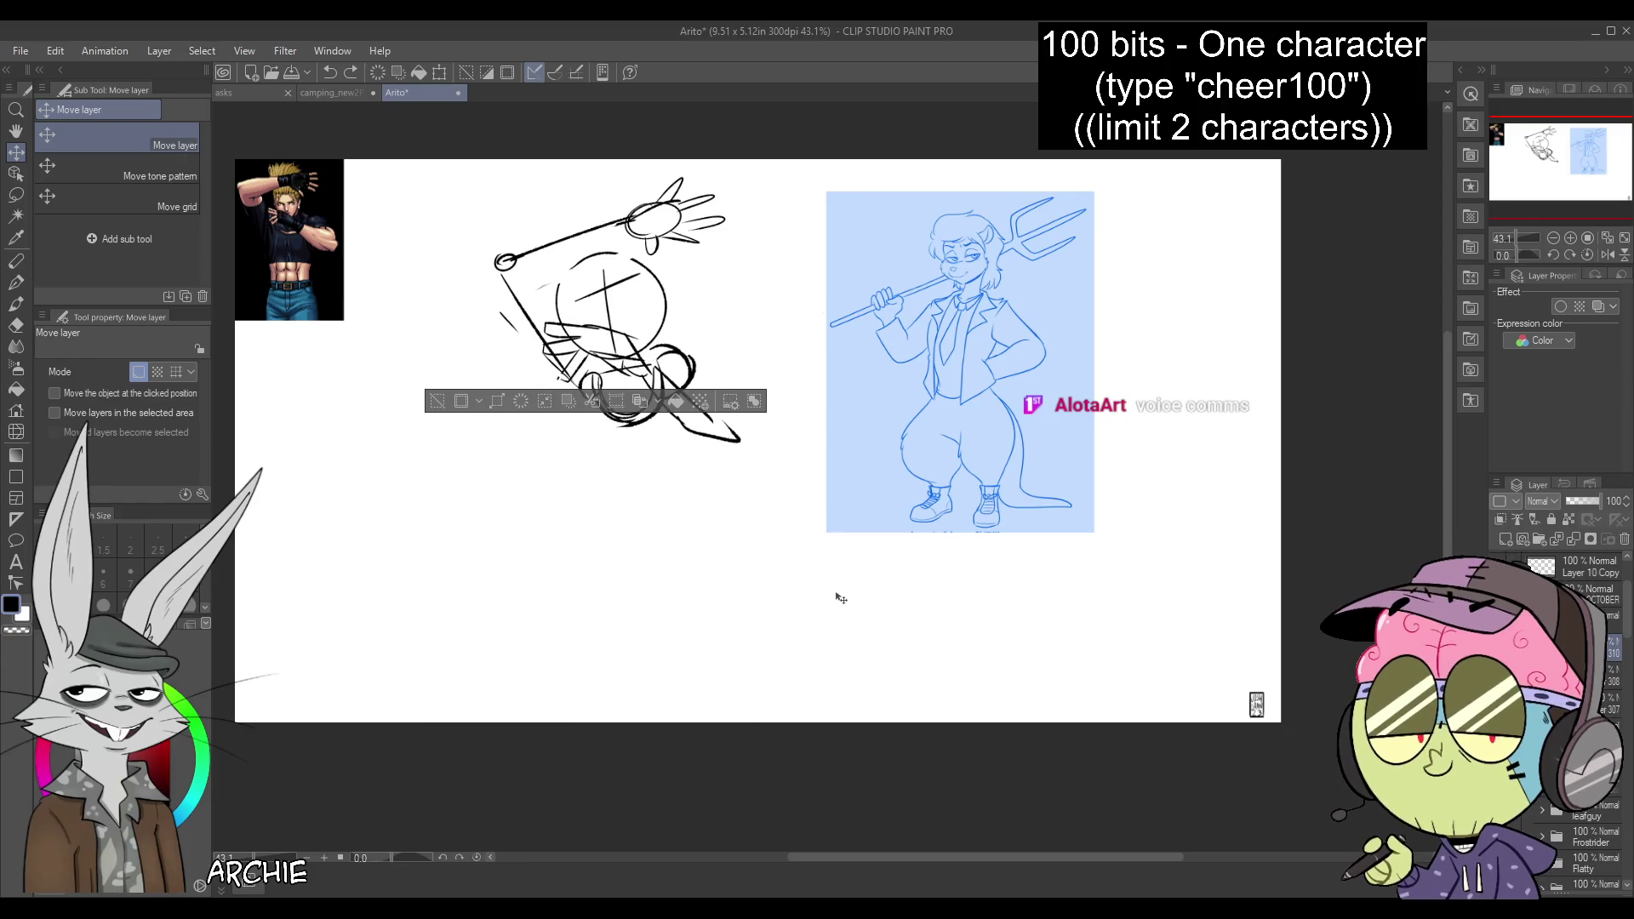
key(ctrl+d)
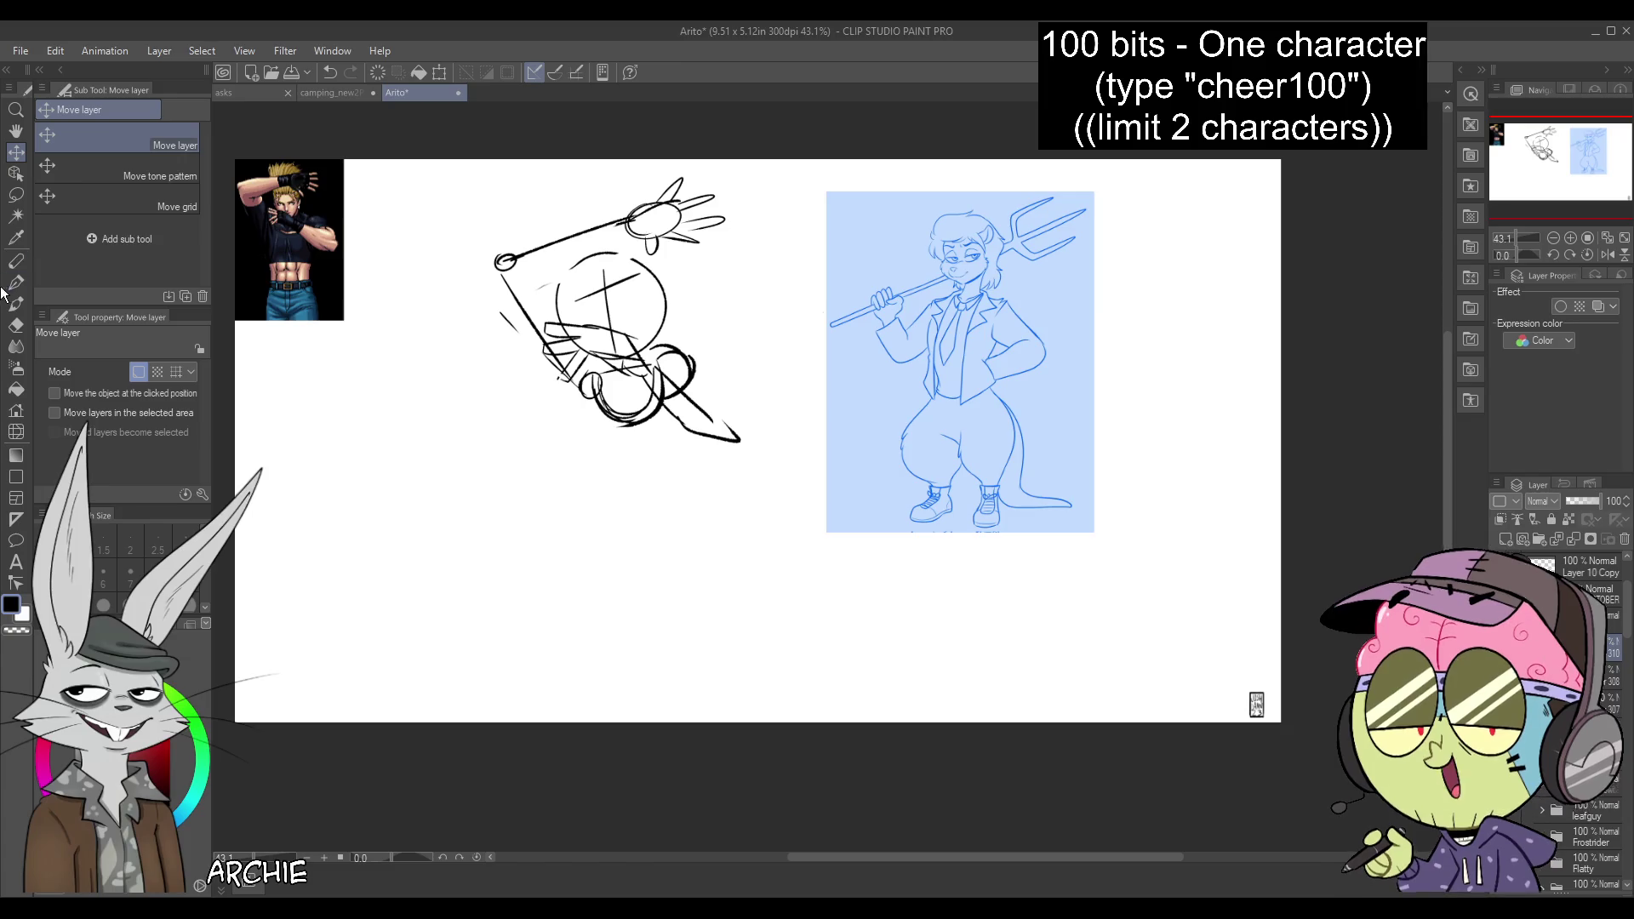
drag(633, 423, 632, 468)
Sketch both legs and the boot shapes below the body
click(17, 284)
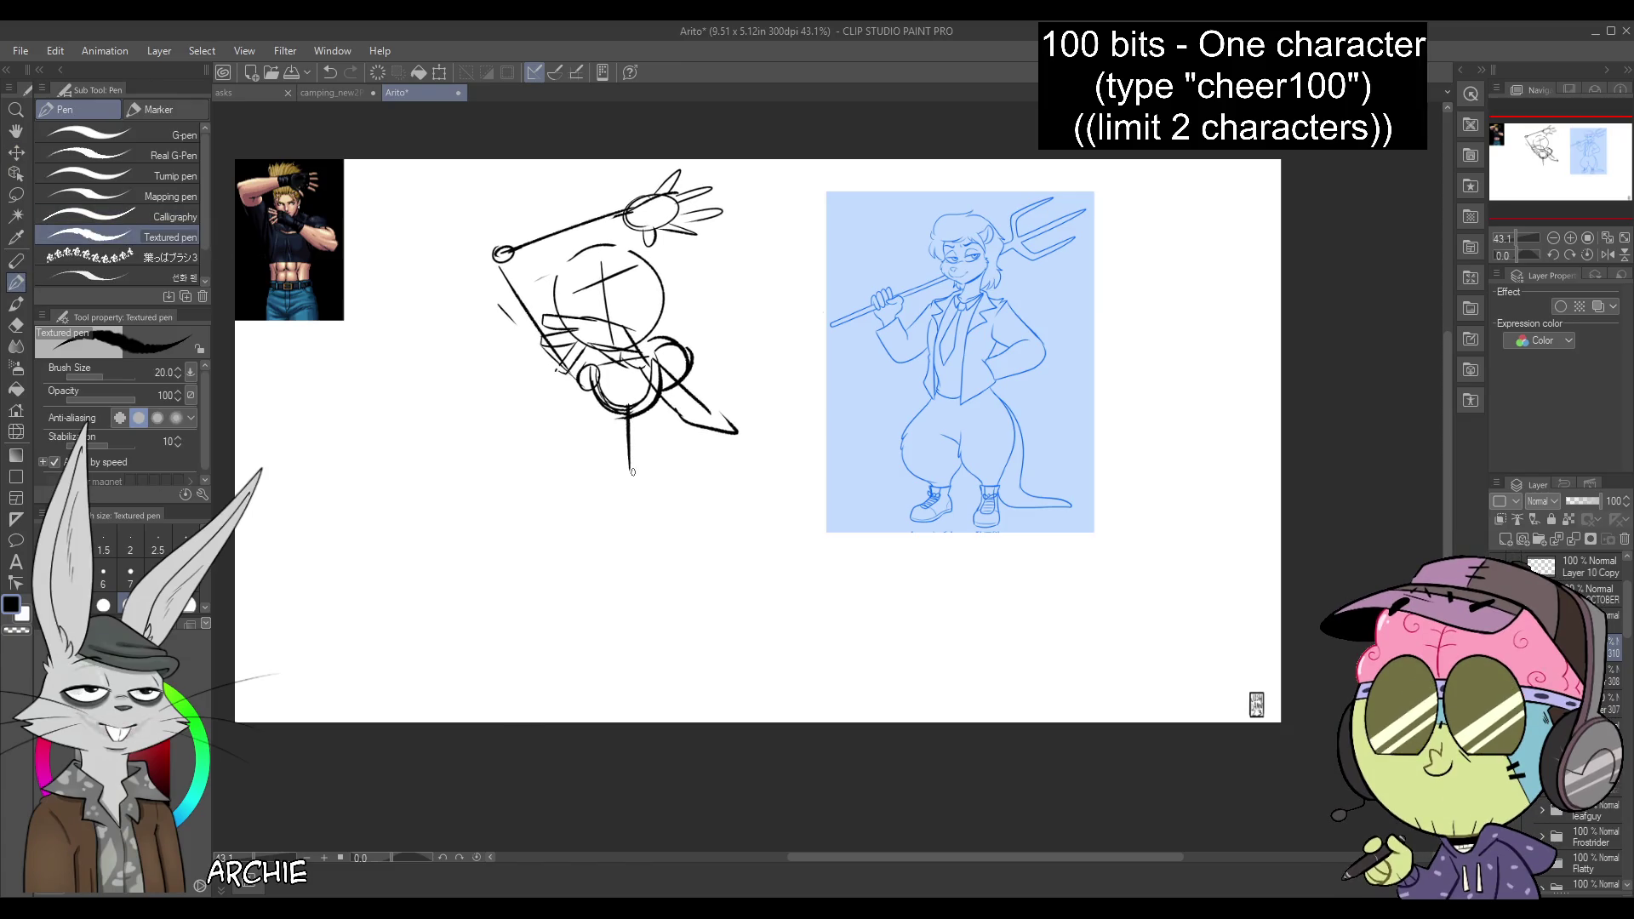
drag(595, 494, 603, 549)
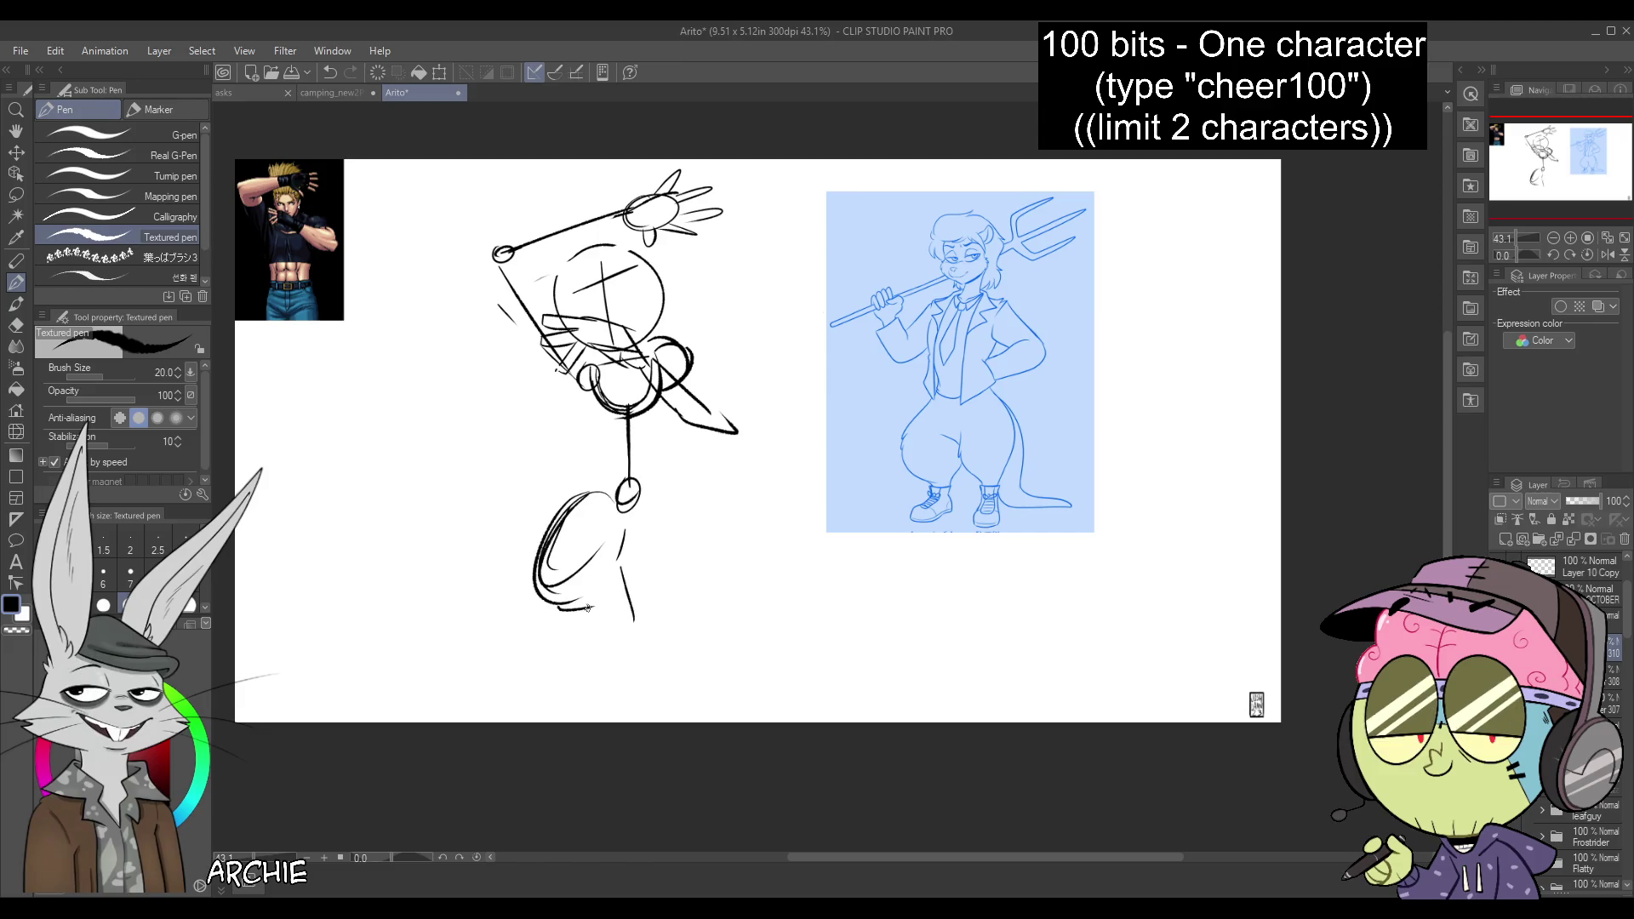
drag(571, 676, 546, 673)
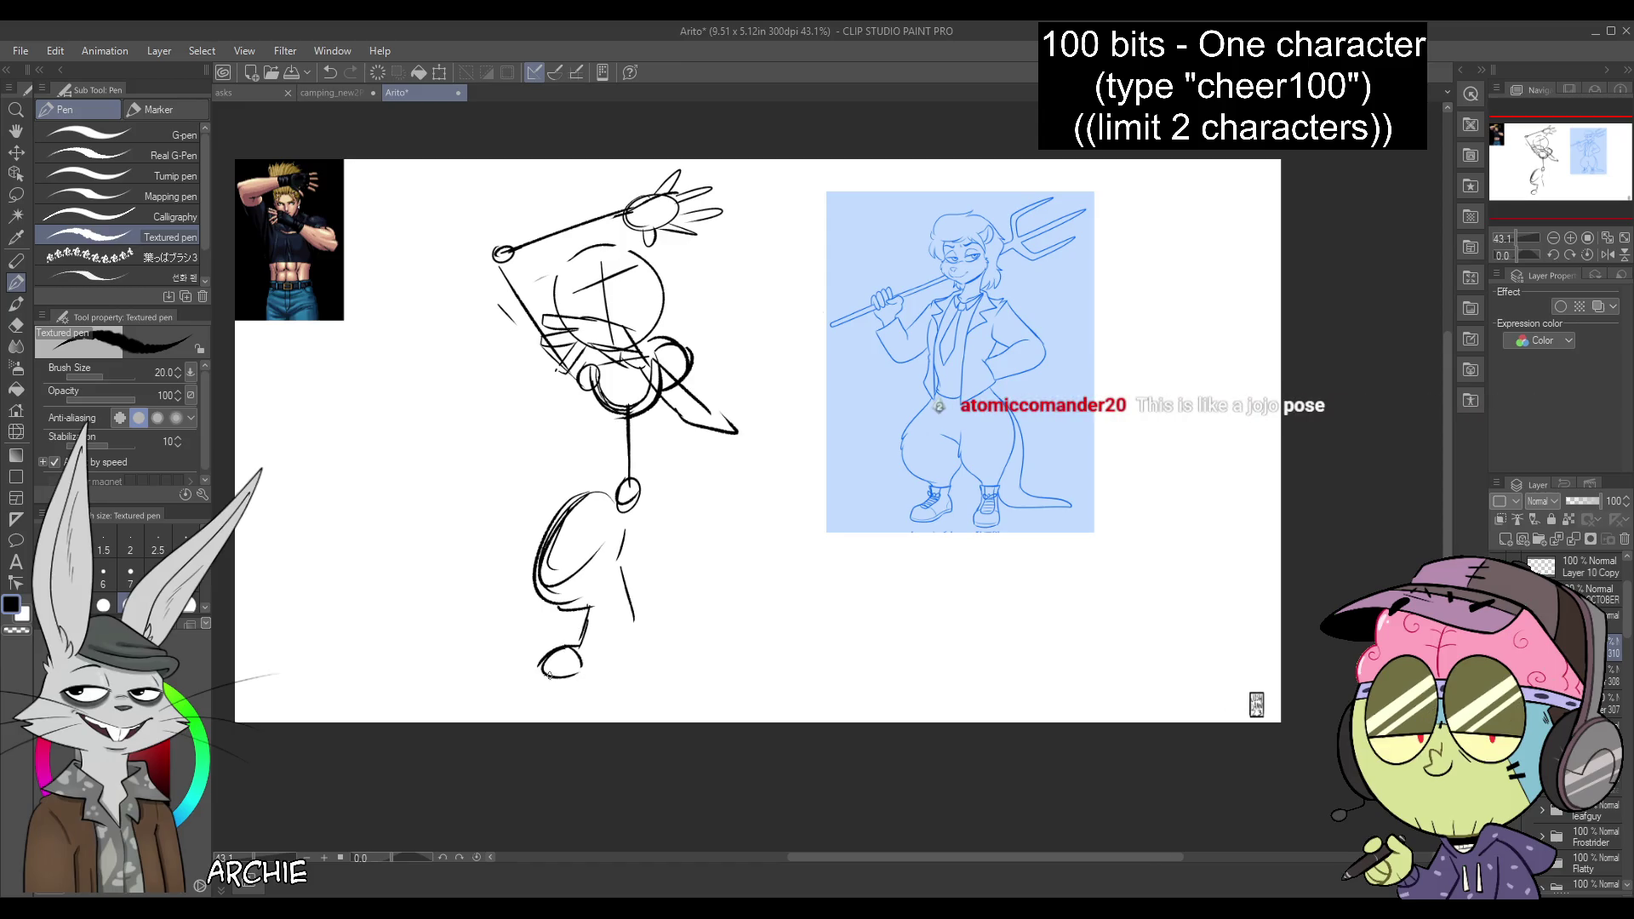
drag(625, 624, 597, 660)
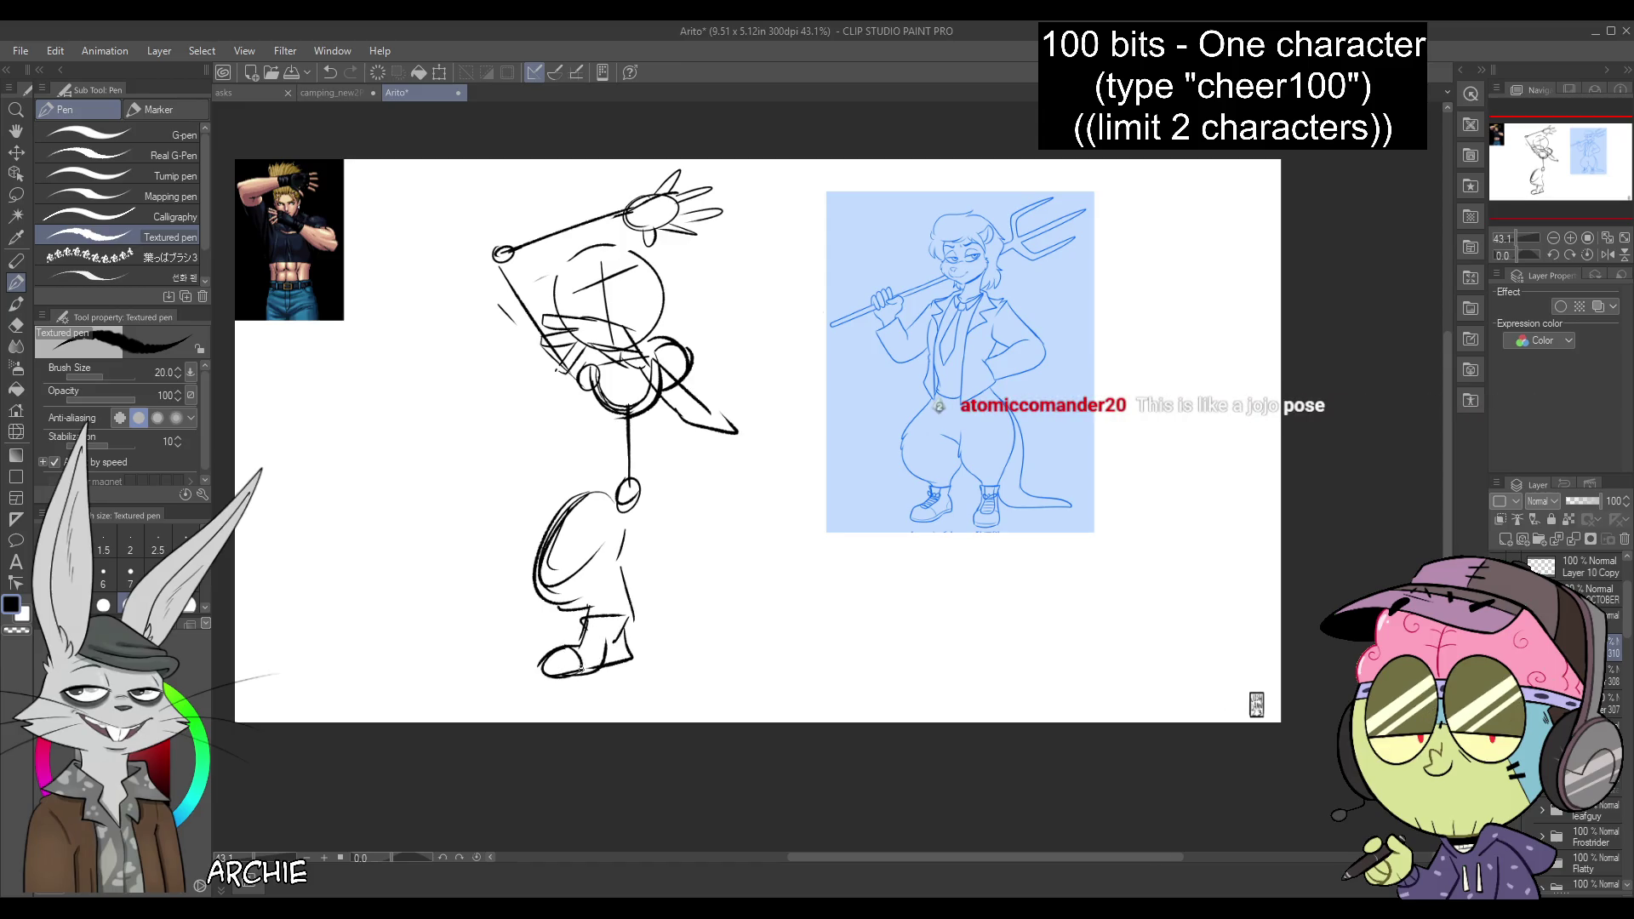
mouse_move(658, 486)
mouse_down()
mouse_move(694, 545)
mouse_move(650, 522)
mouse_up()
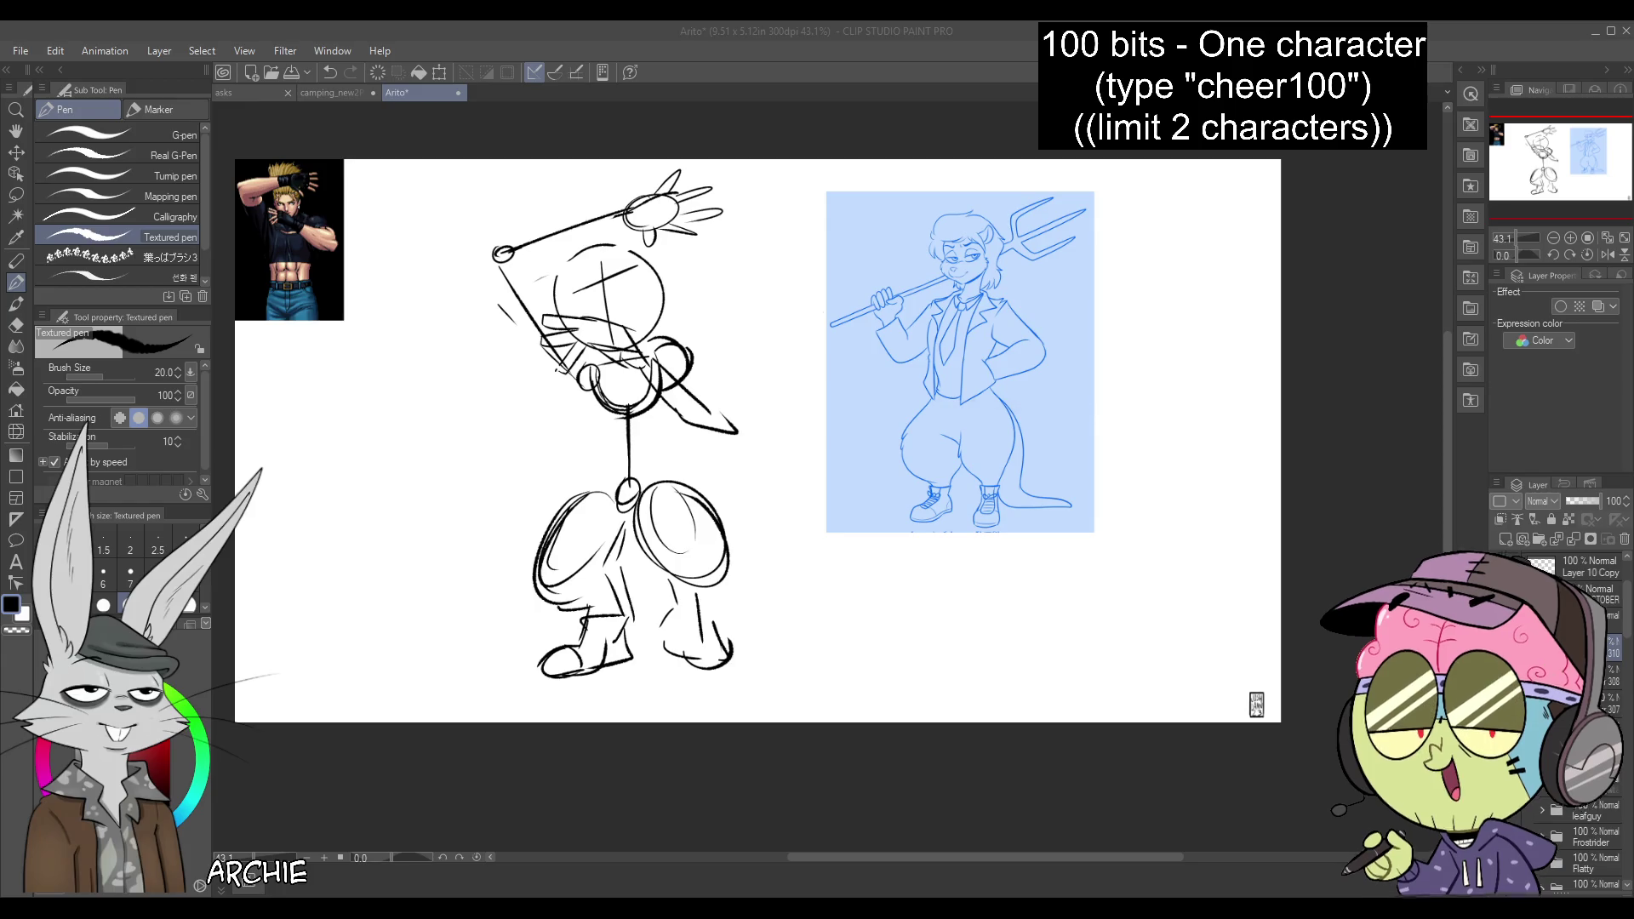
drag(599, 559, 628, 663)
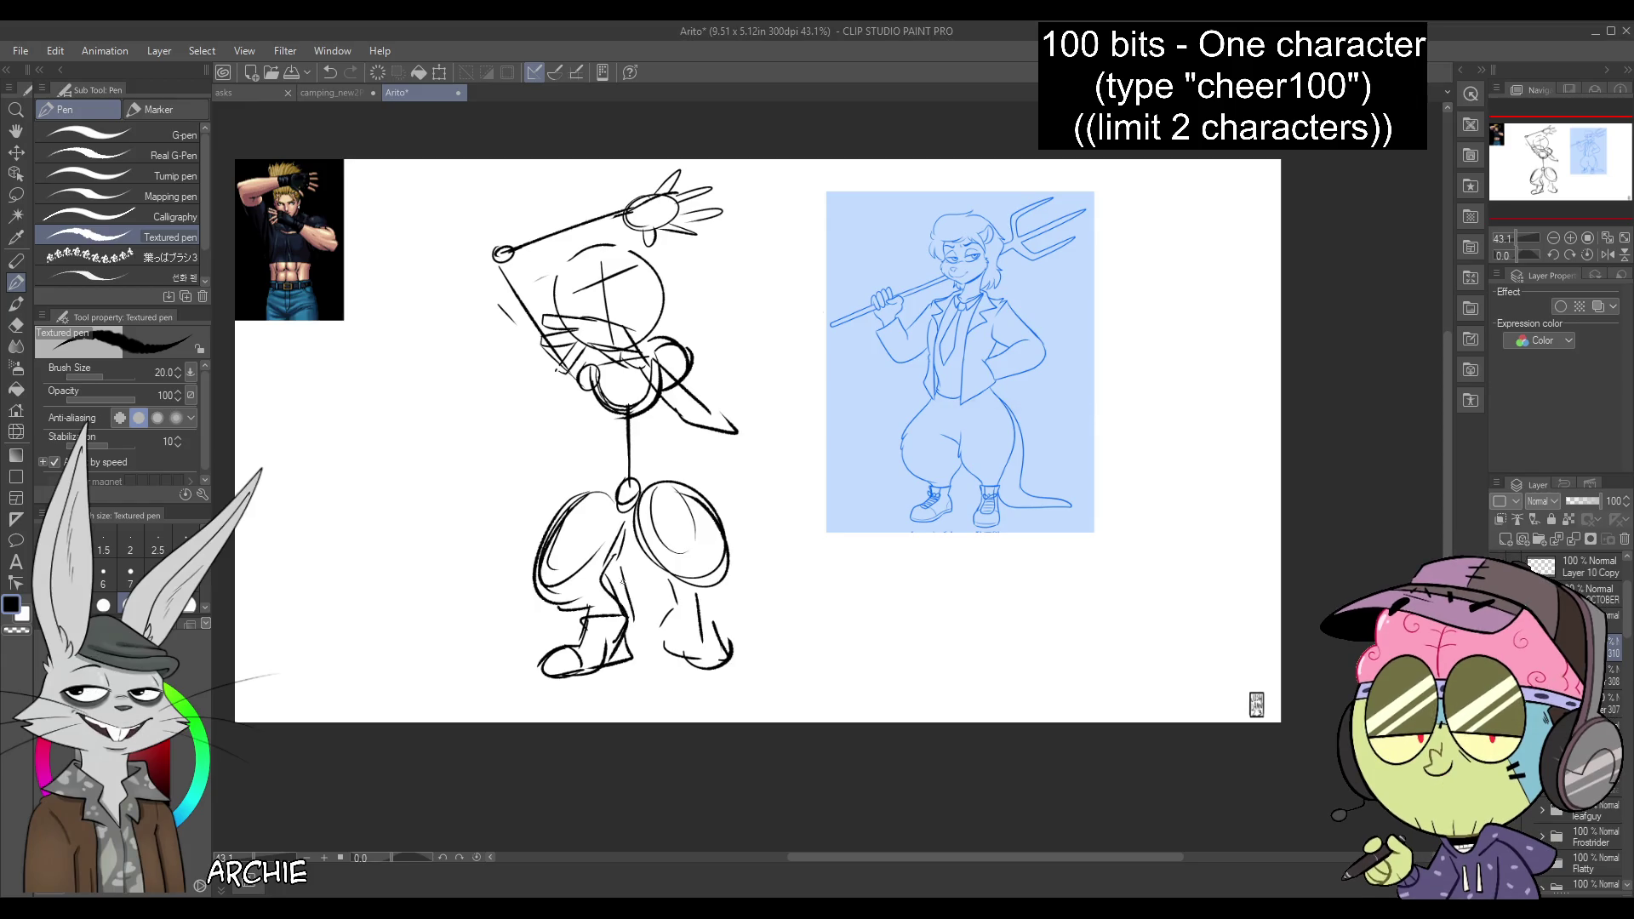
mouse_move(725, 534)
mouse_down()
mouse_move(753, 624)
mouse_move(919, 636)
mouse_up()
Draw the tail curving left from the hip instead of right, then fade the sketch layer
drag(732, 653, 876, 640)
key(ctrl+z)
mouse_move(732, 656)
mouse_down()
mouse_move(847, 657)
mouse_move(817, 631)
mouse_up()
key(ctrl+z)
key(ctrl+z)
drag(535, 582, 396, 564)
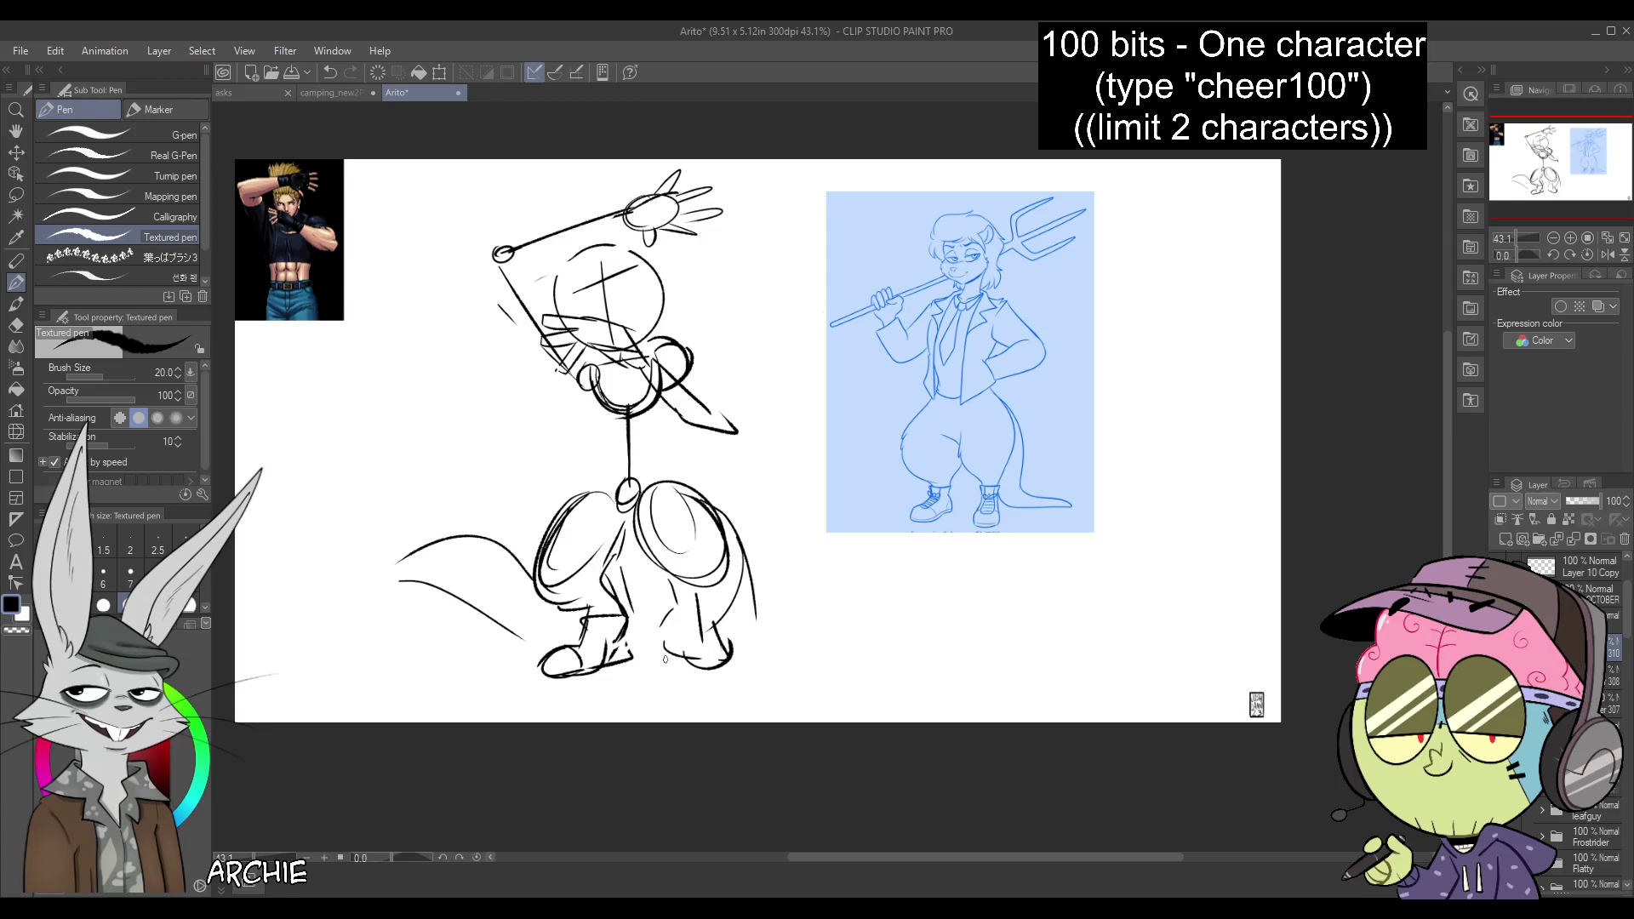
drag(1605, 501, 1567, 506)
On a new layer, ink the head outline, scowling eye, mouth and hair in bold black
click(1505, 538)
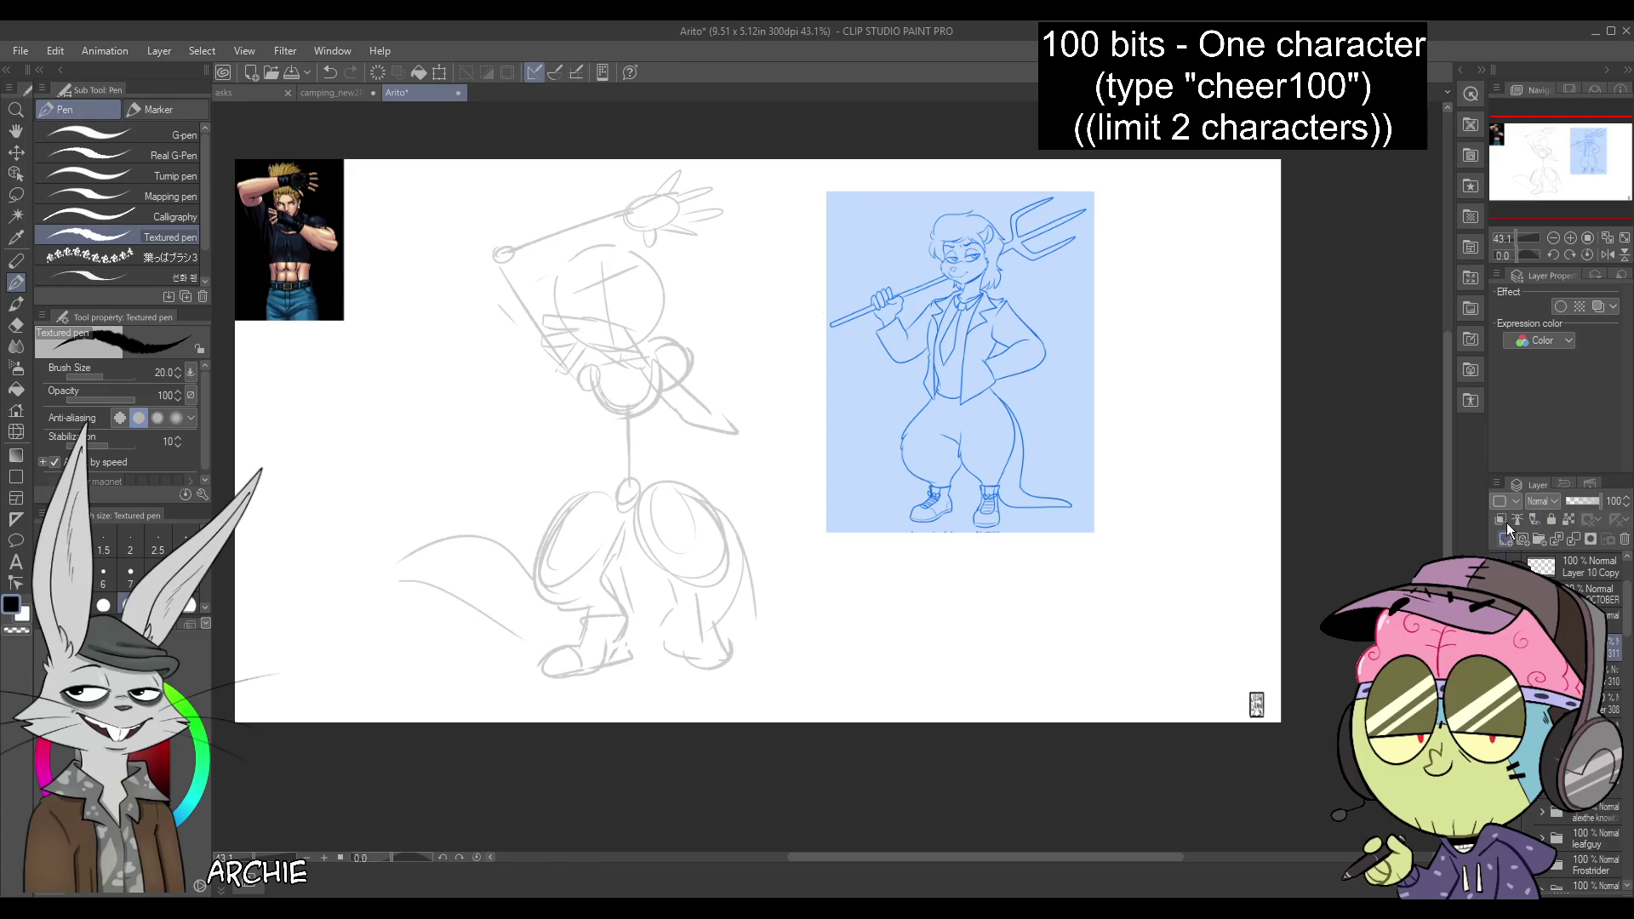
mouse_move(606, 243)
mouse_down()
mouse_move(559, 271)
mouse_move(568, 315)
mouse_up()
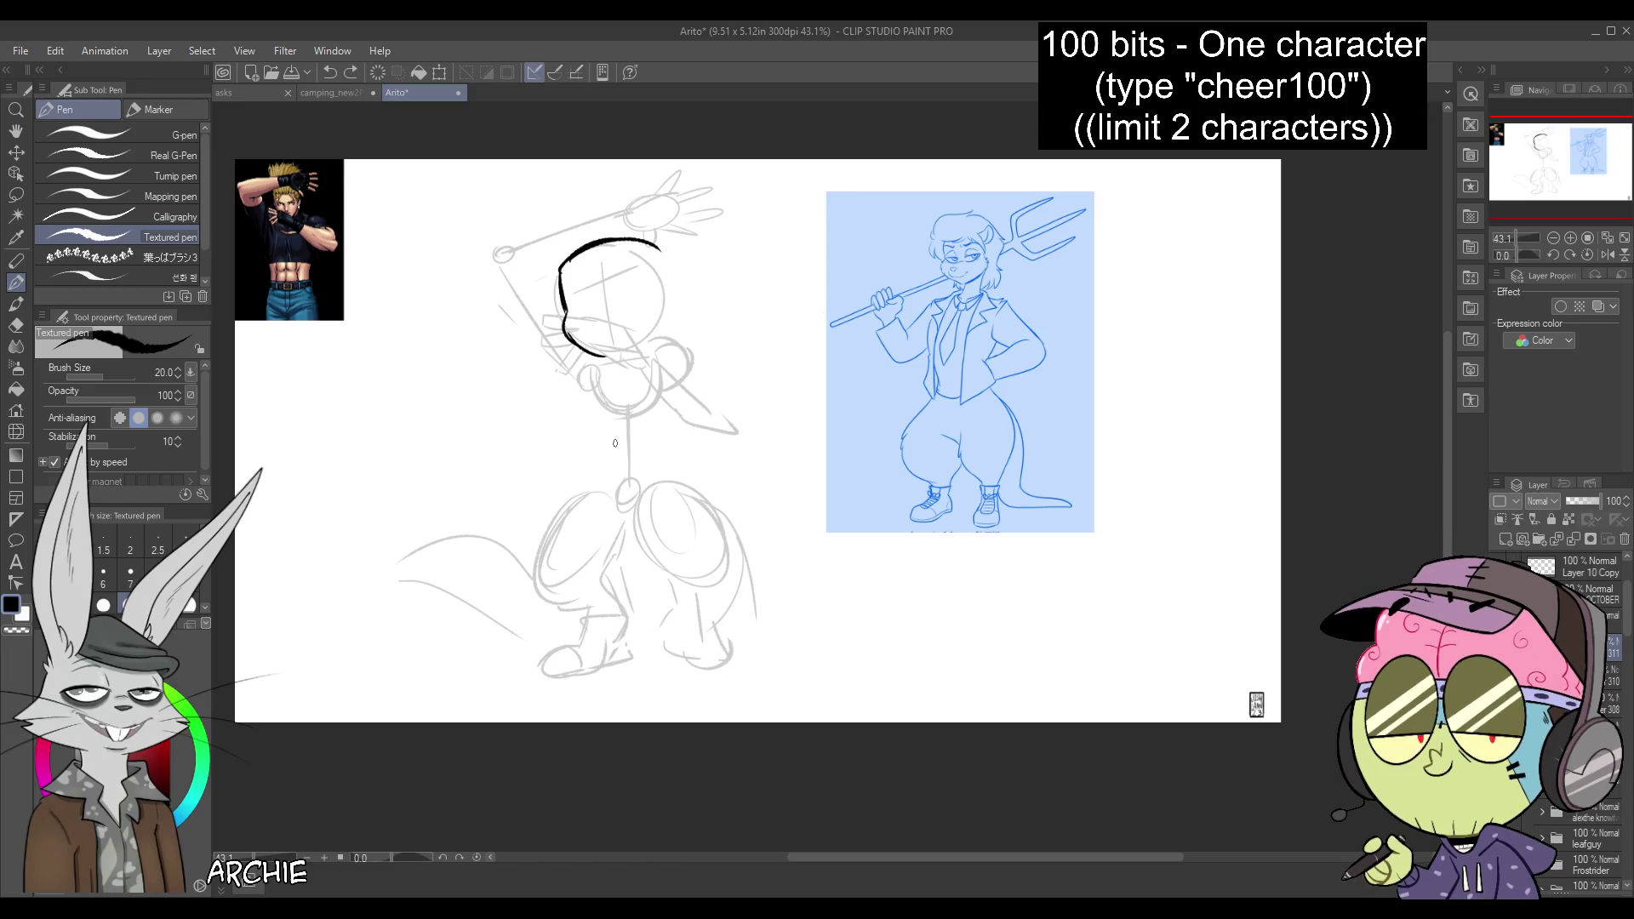
key(ctrl+z)
key(ctrl+z)
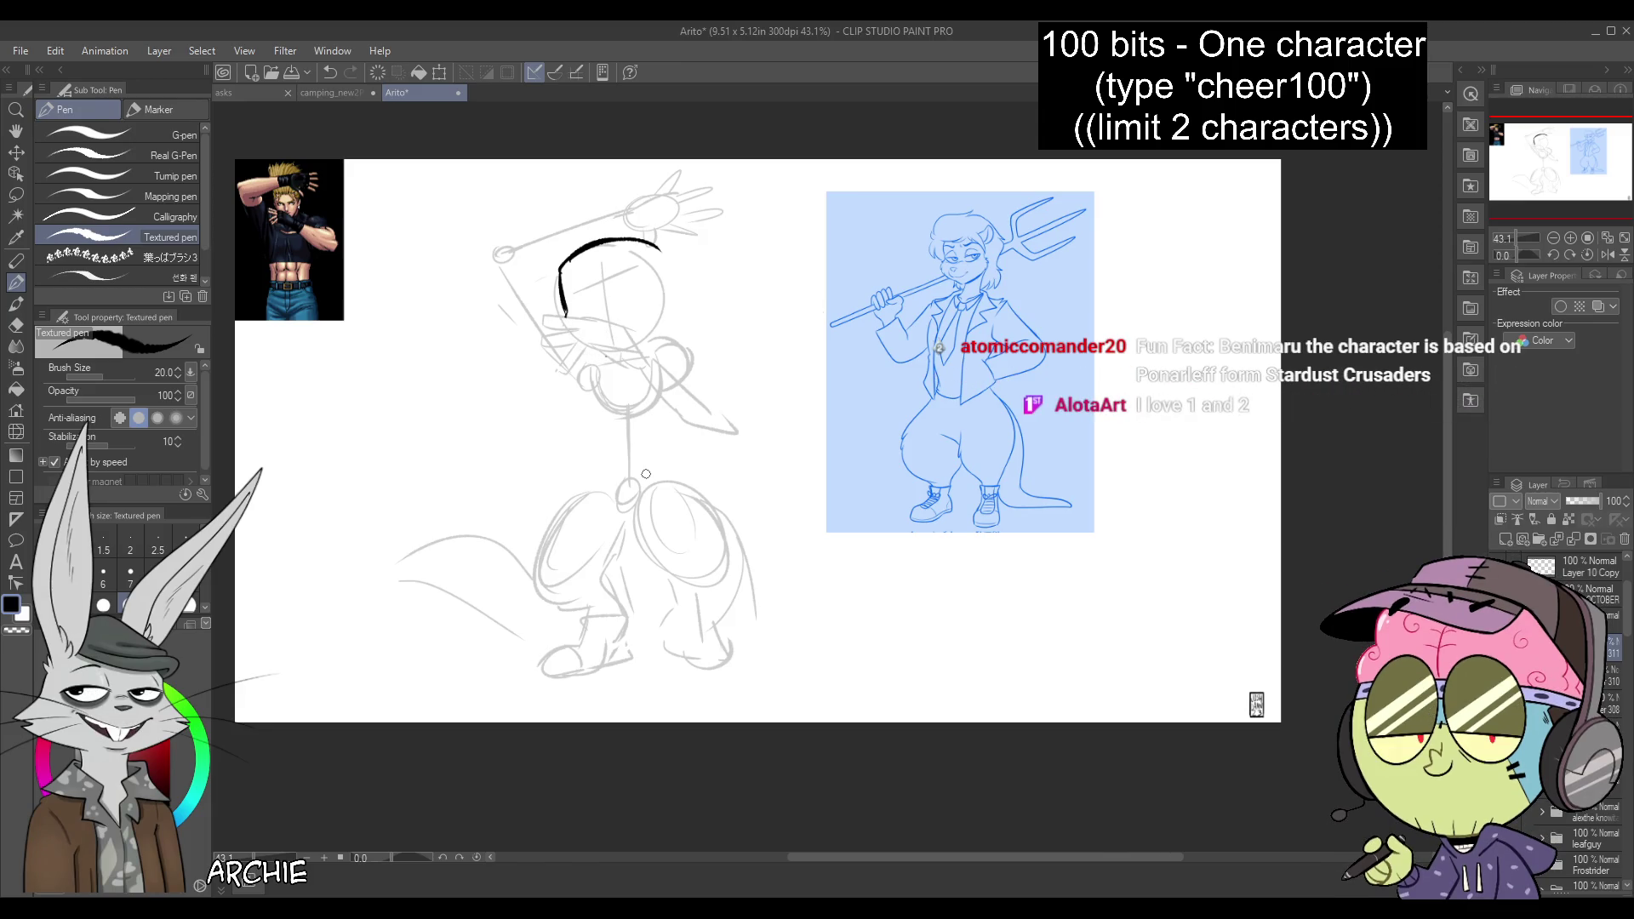
mouse_move(562, 314)
mouse_down()
mouse_move(566, 341)
mouse_move(606, 359)
mouse_move(610, 315)
mouse_move(599, 341)
mouse_move(637, 322)
mouse_up()
key(ctrl+z)
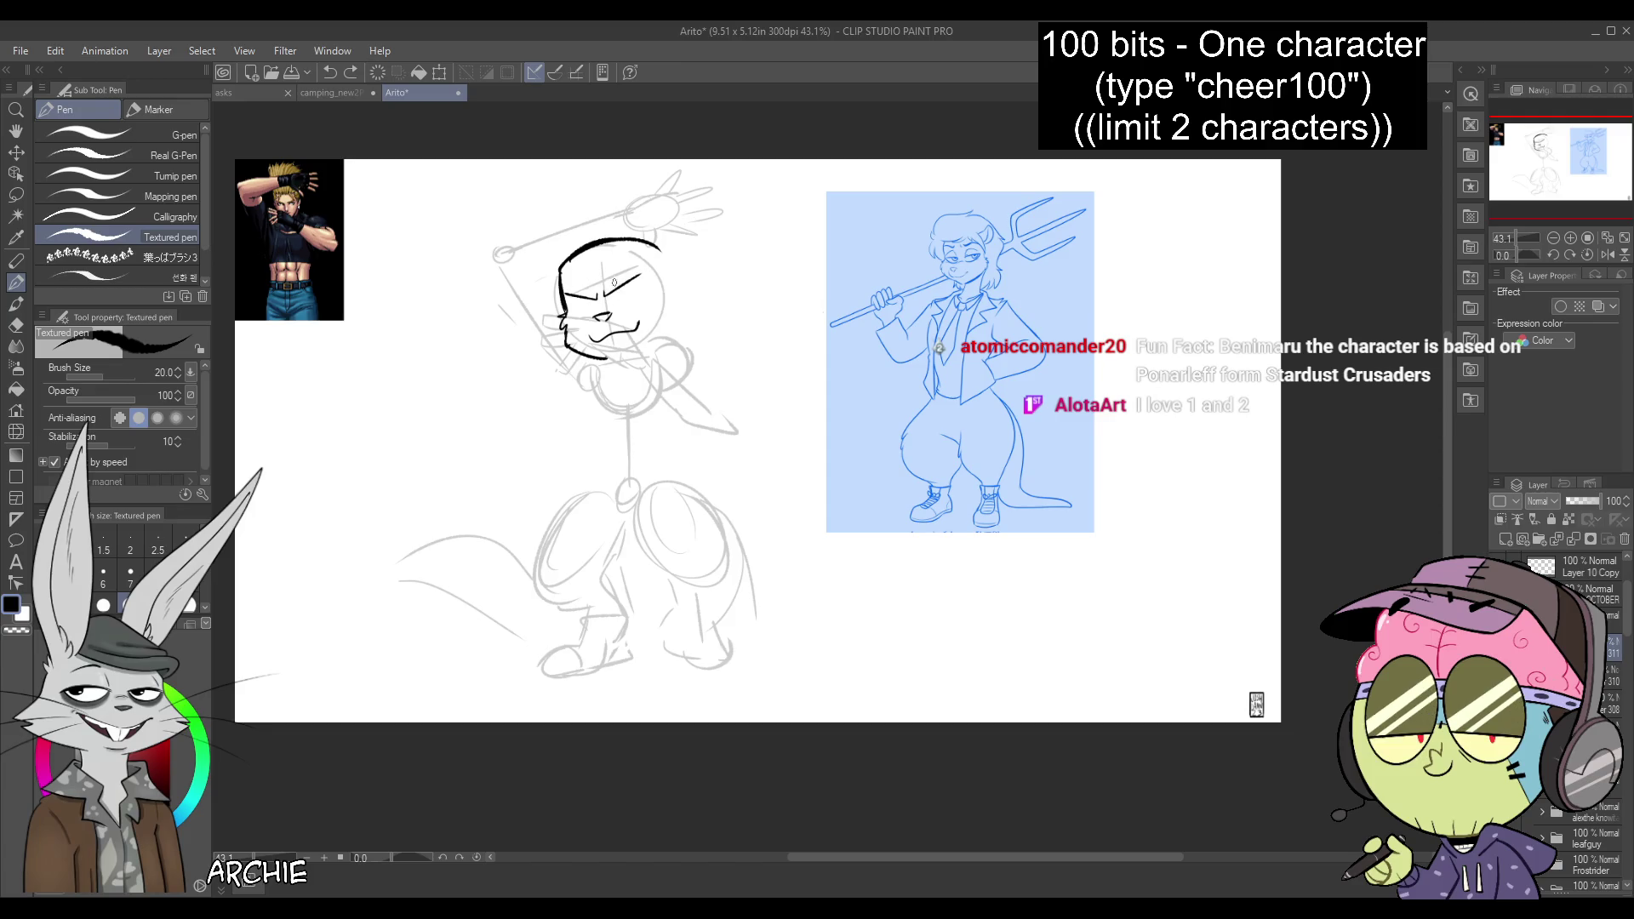
drag(634, 294, 628, 281)
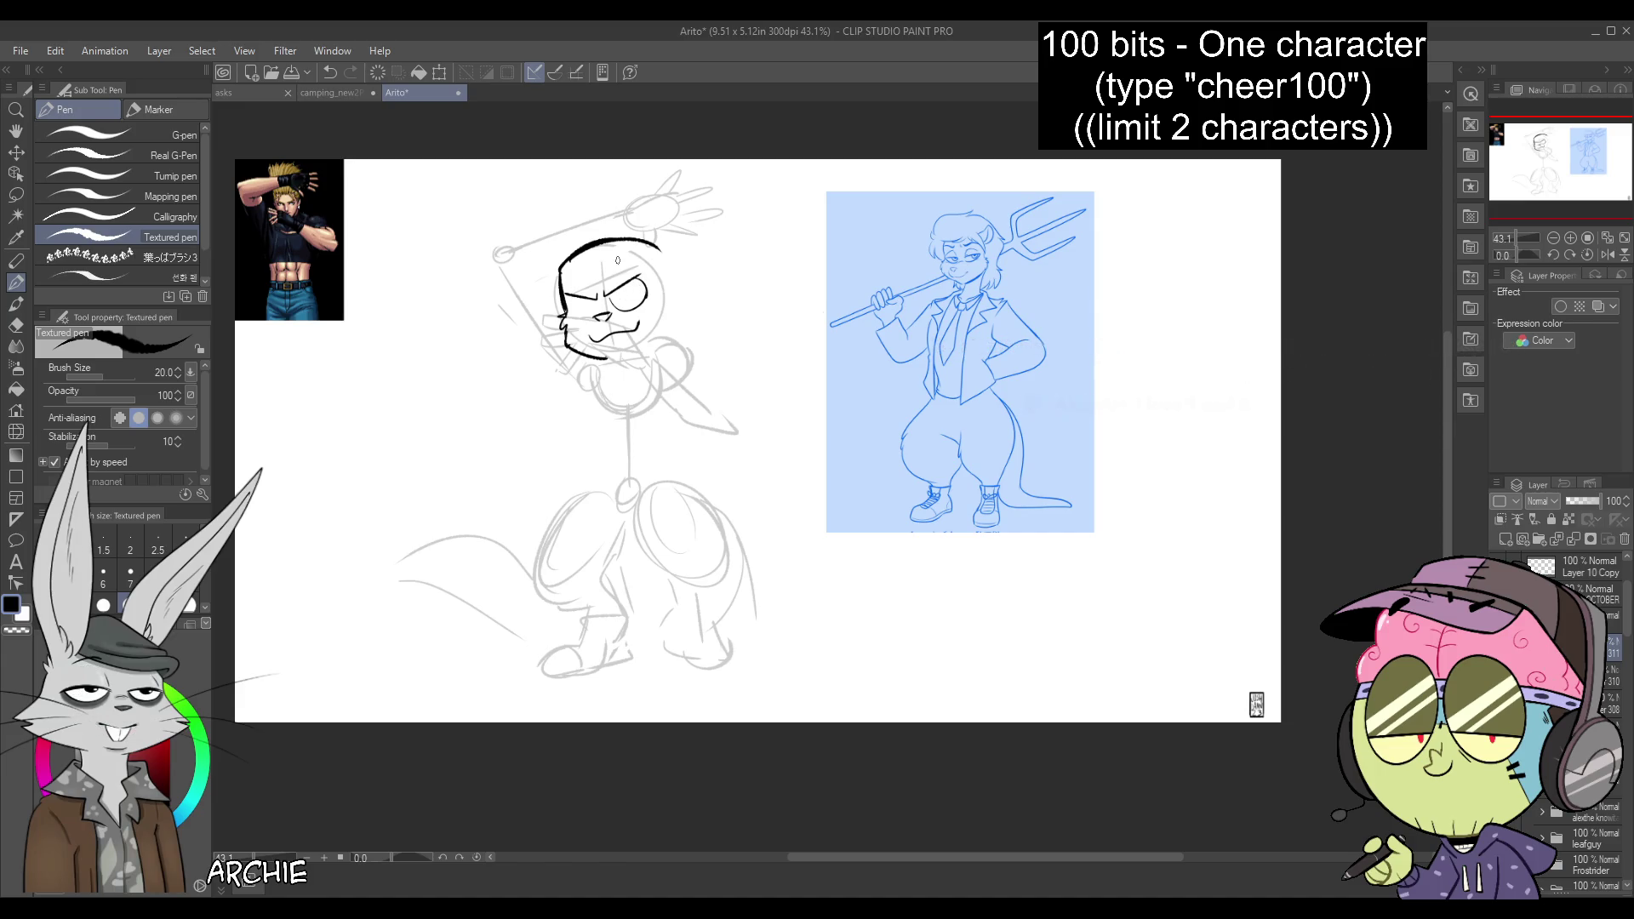
key(ctrl+z)
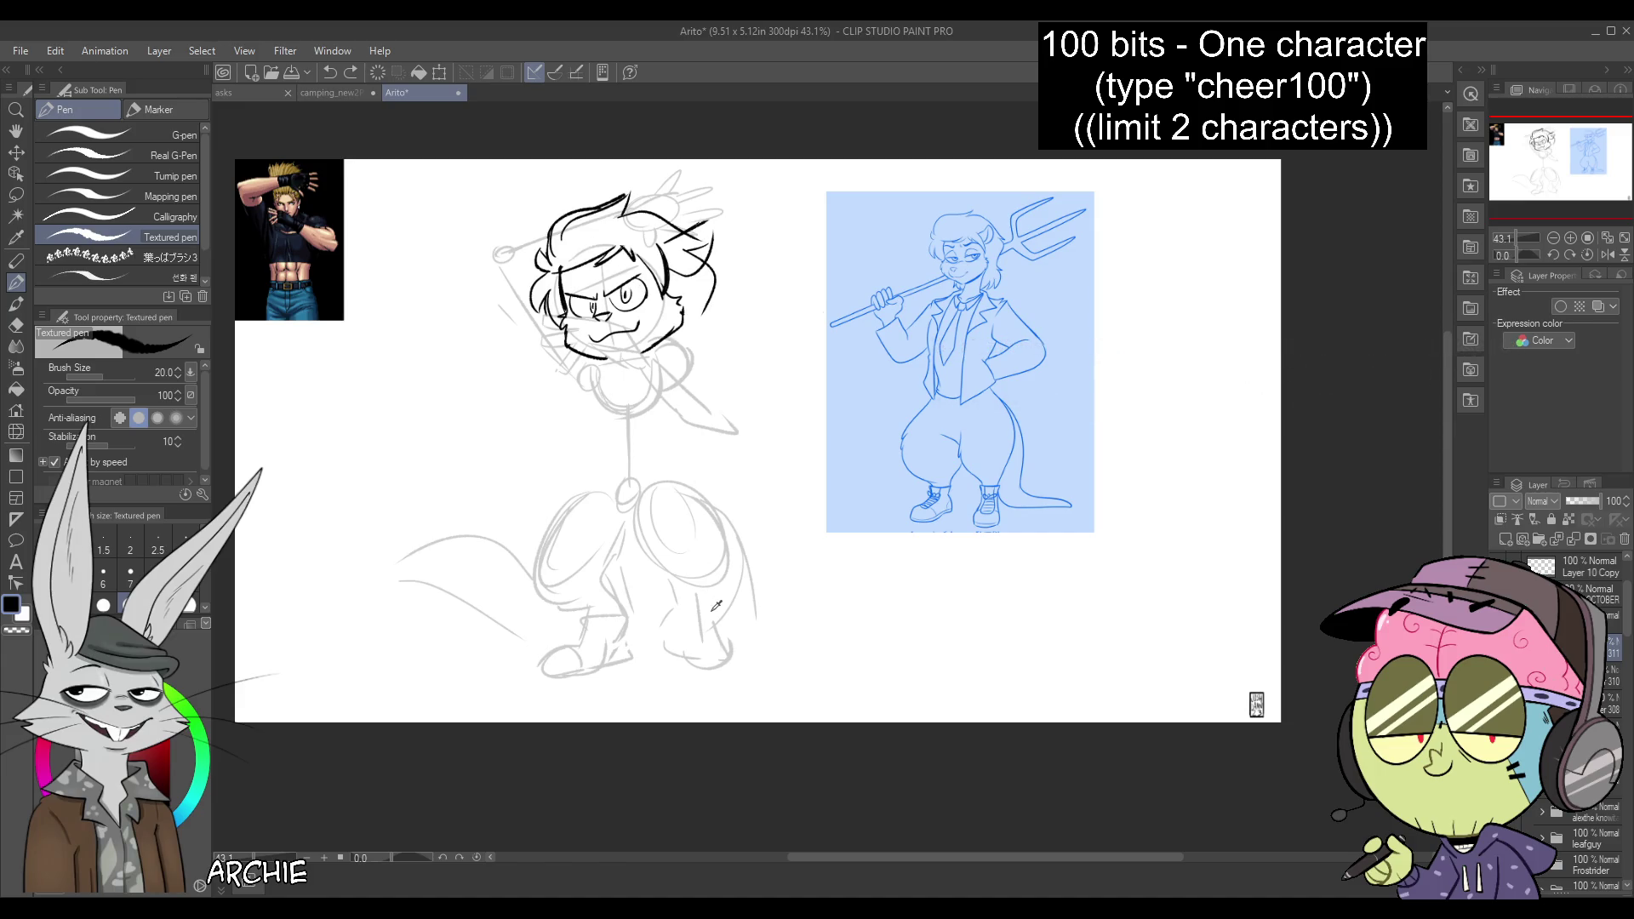